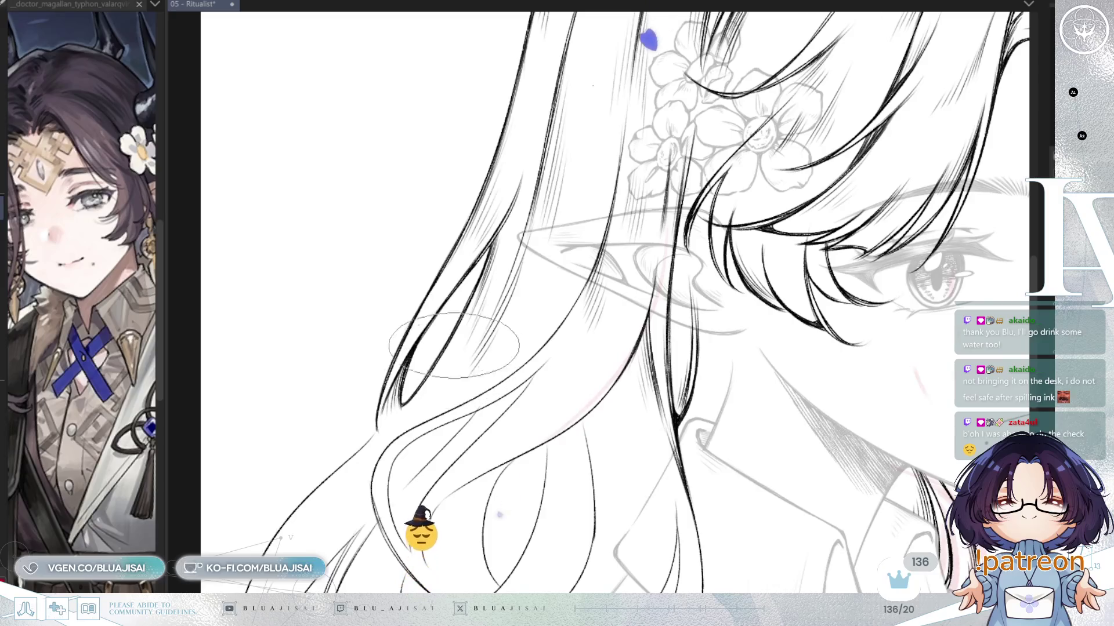
# Step: Save the Ritualist lineart file with Ctrl+S
pyautogui.hotkey('ctrl', 's')
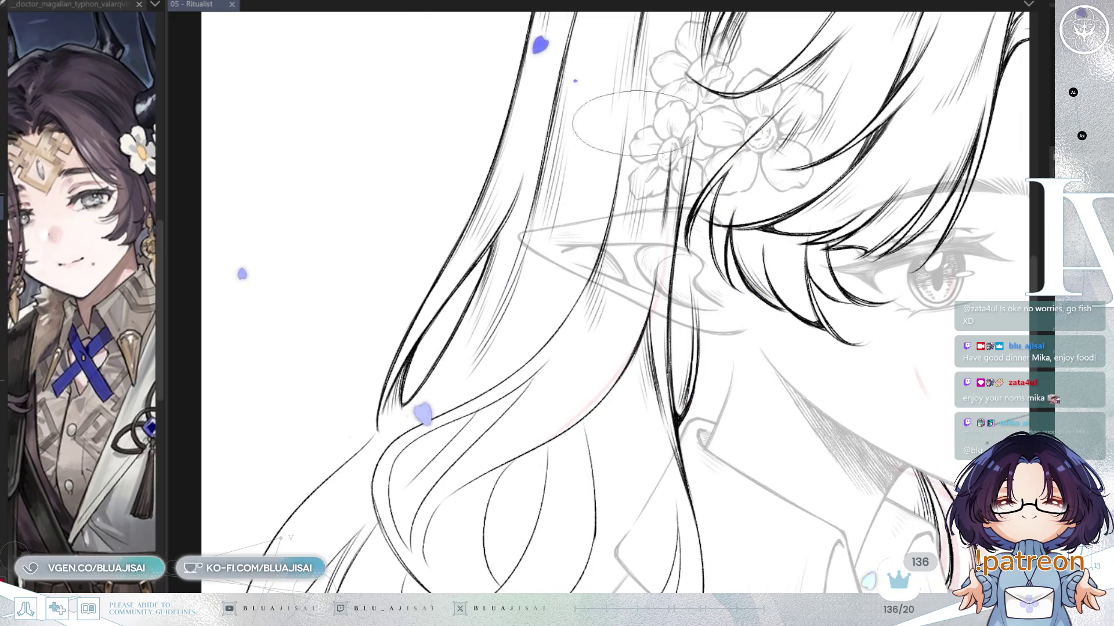
# Step: Pan along the long wavy hair beside the face down to the hair tips for inking
pyautogui.moveTo(498, 369); pyautogui.dragTo(521, 342)
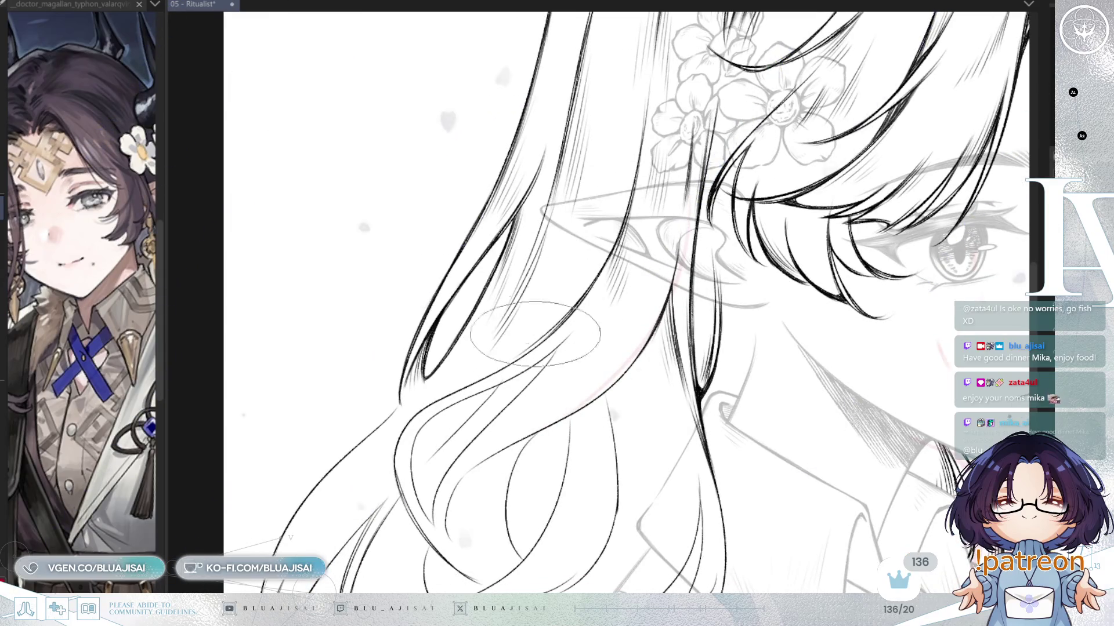
pyautogui.moveTo(574, 313); pyautogui.dragTo(643, 223)
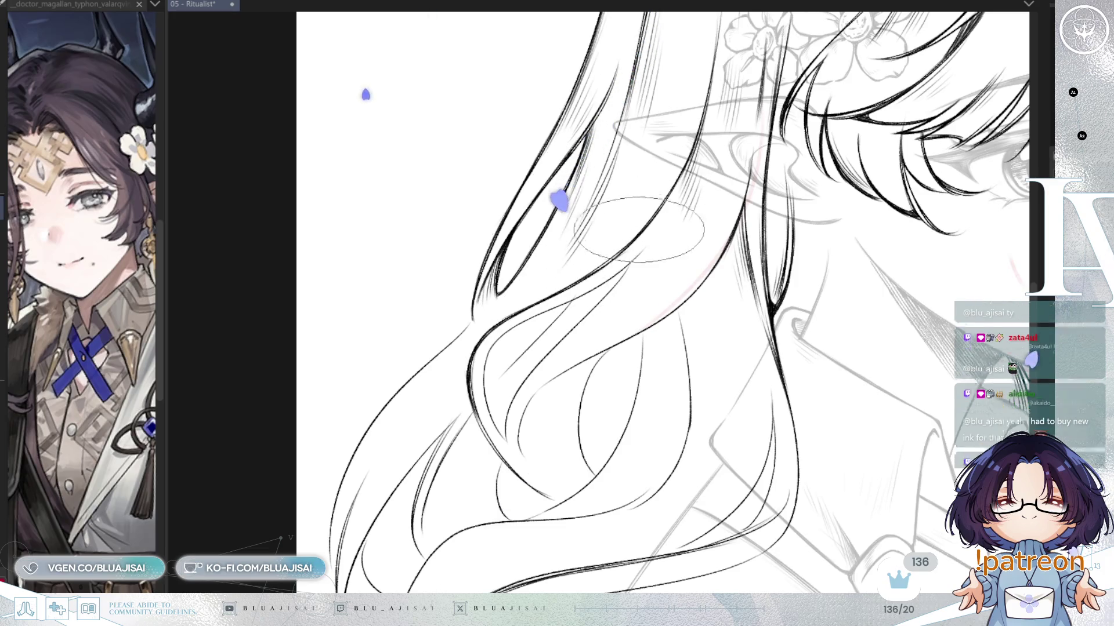
pyautogui.moveTo(688, 244)
pyautogui.mouseDown()
pyautogui.moveTo(667, 237)
pyautogui.moveTo(638, 254)
pyautogui.mouseUp()
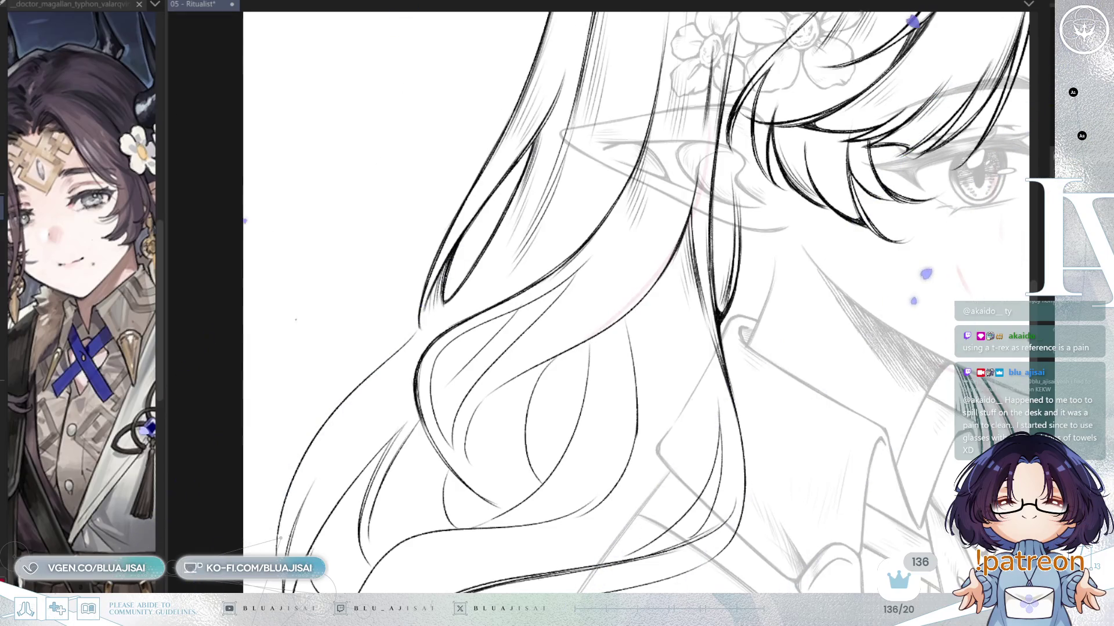
pyautogui.moveTo(508, 286); pyautogui.dragTo(581, 216)
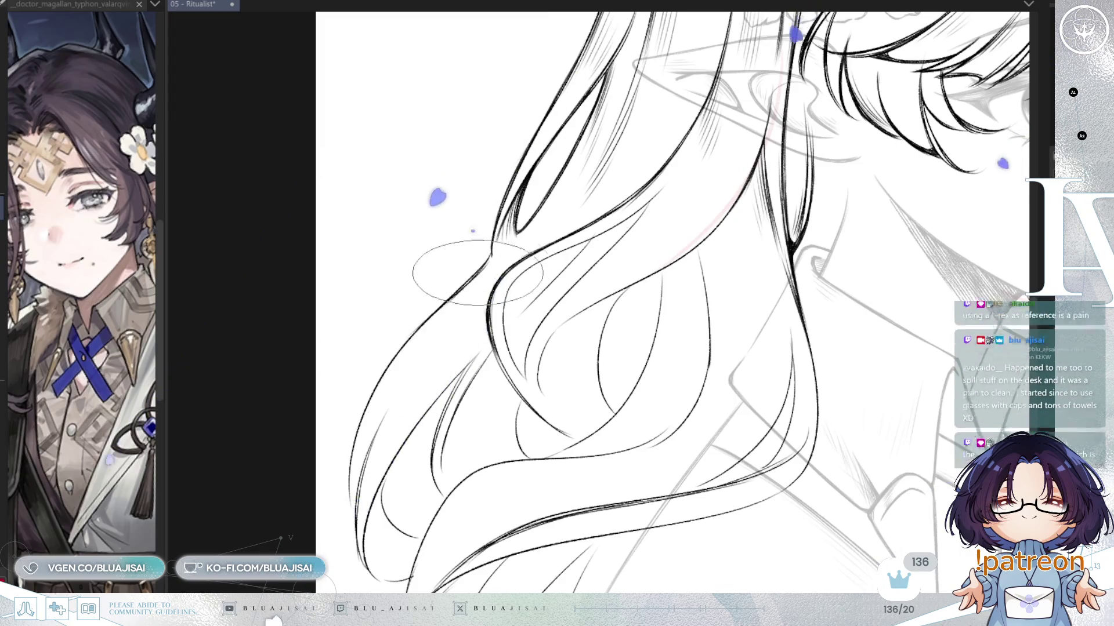
# Step: Hatch along the hair line and thicken the strokes near the hair tips
pyautogui.moveTo(456, 301); pyautogui.dragTo(373, 397)
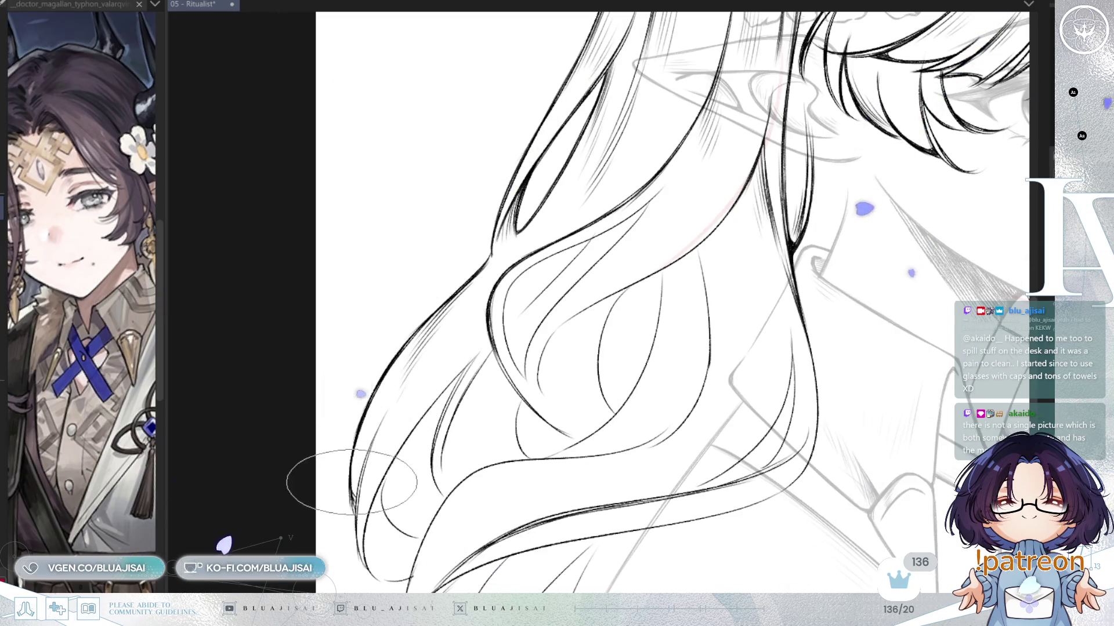
pyautogui.moveTo(355, 492); pyautogui.dragTo(352, 489)
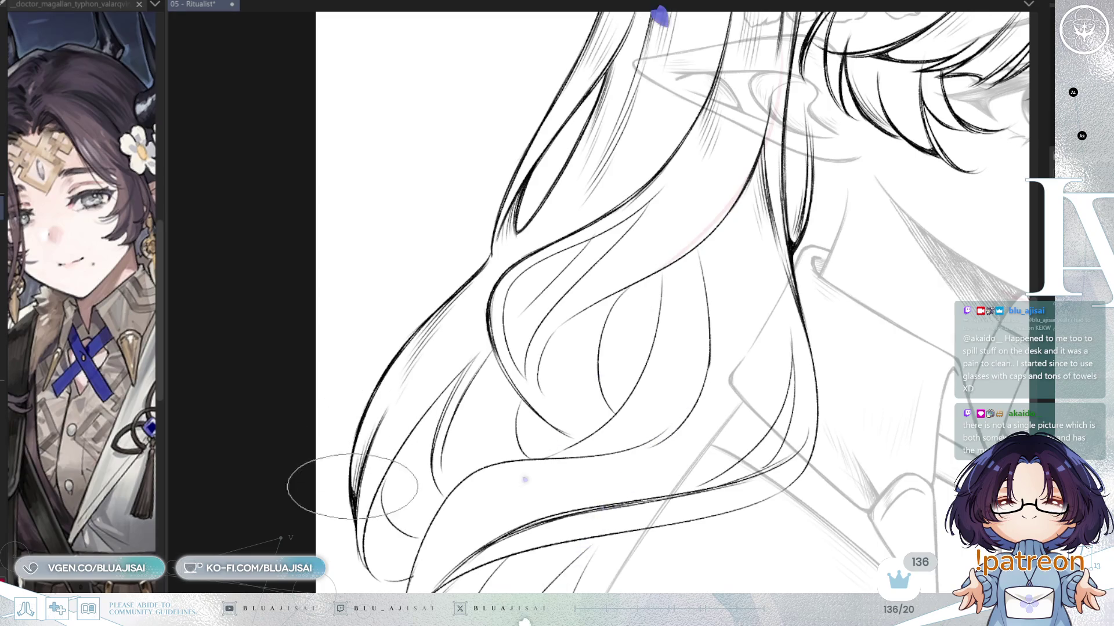
pyautogui.moveTo(444, 437); pyautogui.dragTo(415, 373)
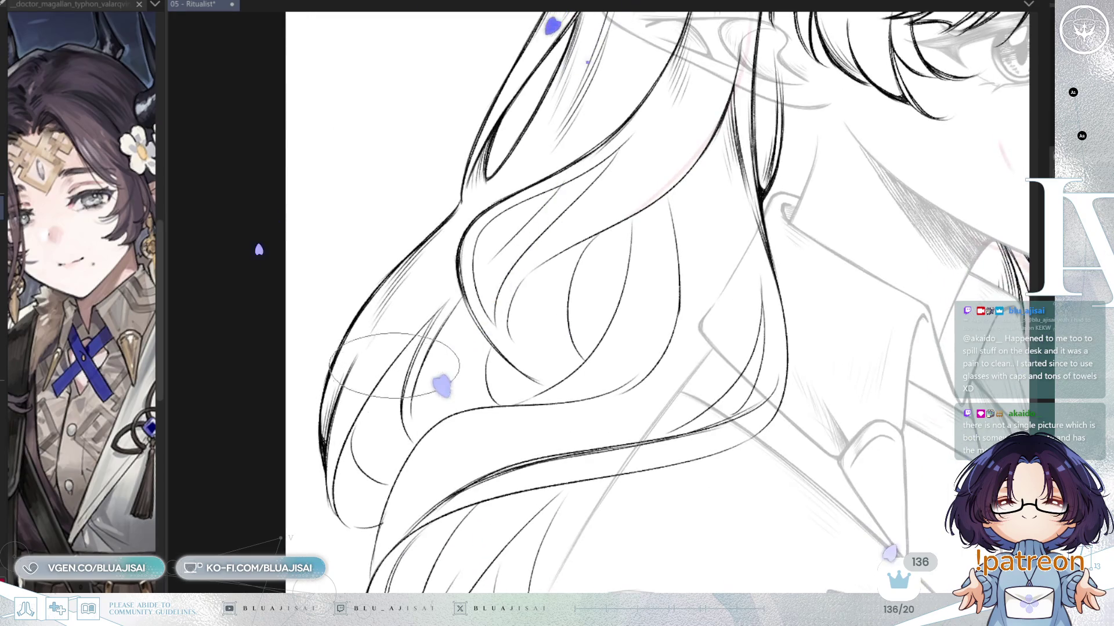
pyautogui.moveTo(592, 400)
pyautogui.mouseDown()
pyautogui.moveTo(556, 310)
pyautogui.moveTo(525, 278)
pyautogui.mouseUp()
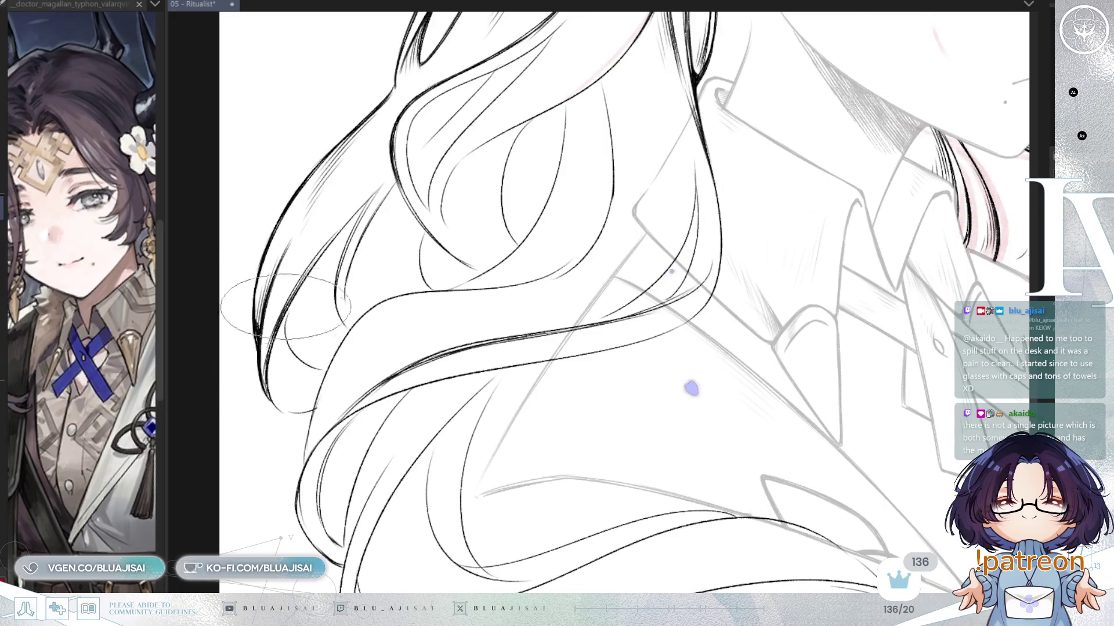
pyautogui.moveTo(580, 290); pyautogui.dragTo(645, 351)
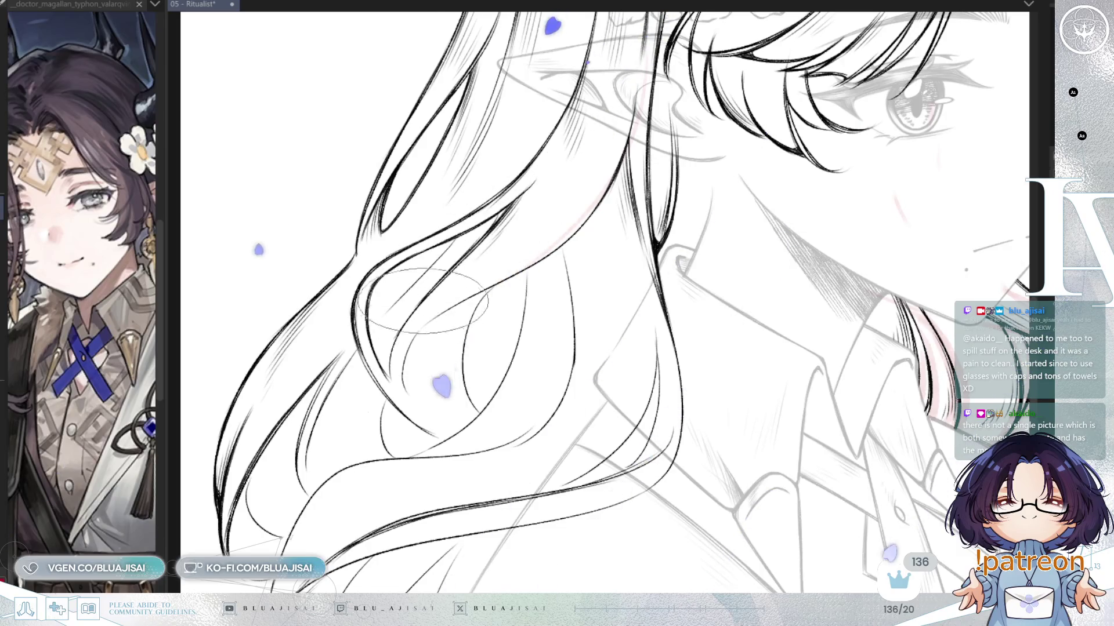
pyautogui.press('^')
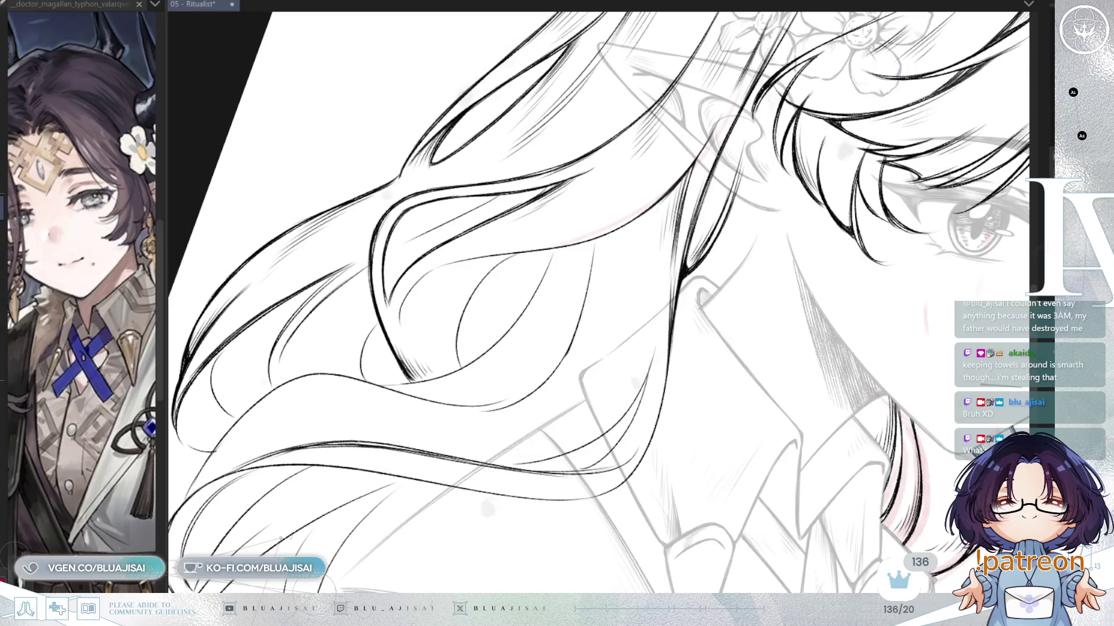
# Step: Rotate the view so the hair runs vertically and hatch along the strand beside the collar
pyautogui.press('-')
pyautogui.press('-')
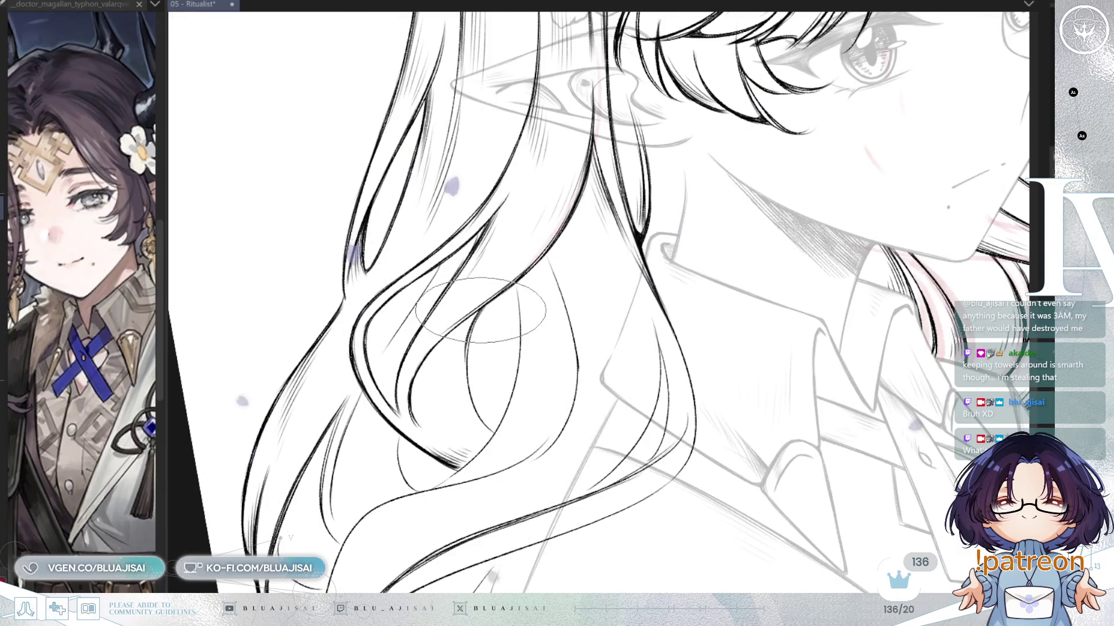
pyautogui.moveTo(467, 316); pyautogui.dragTo(455, 363)
pyautogui.moveTo(464, 314); pyautogui.dragTo(452, 359)
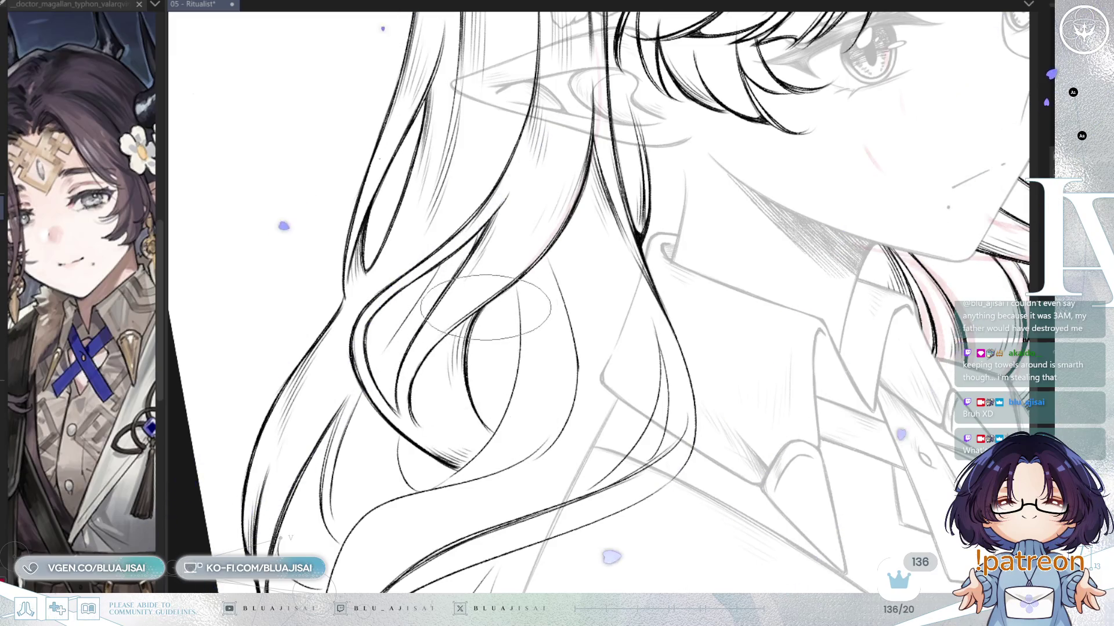
pyautogui.scroll(2, 473, 337)
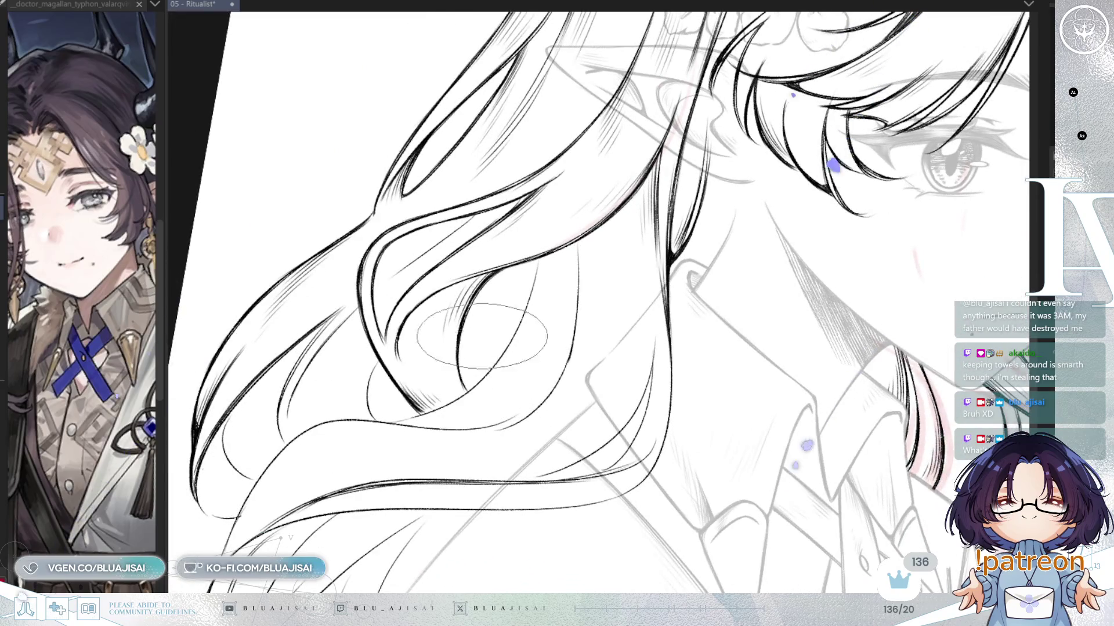
pyautogui.moveTo(595, 207); pyautogui.dragTo(587, 215)
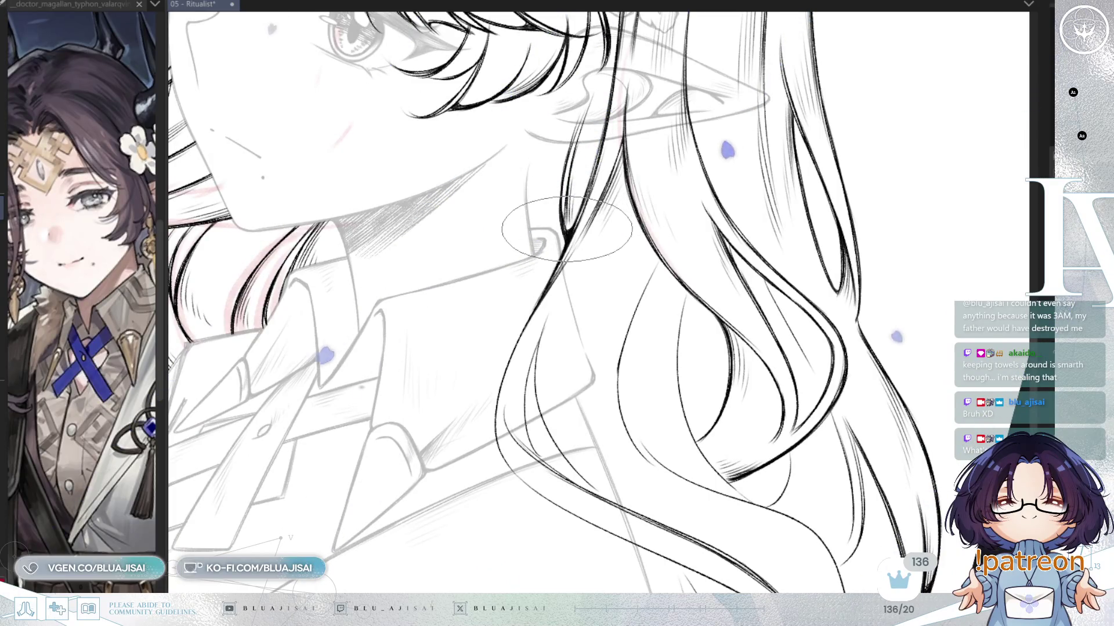
# Step: Reorient the view around the hair beside the collar and mirror it to check the lines
pyautogui.moveTo(785, 185)
pyautogui.mouseDown()
pyautogui.moveTo(808, 169)
pyautogui.moveTo(719, 169)
pyautogui.mouseUp()
pyautogui.moveTo(740, 205); pyautogui.dragTo(583, 215)
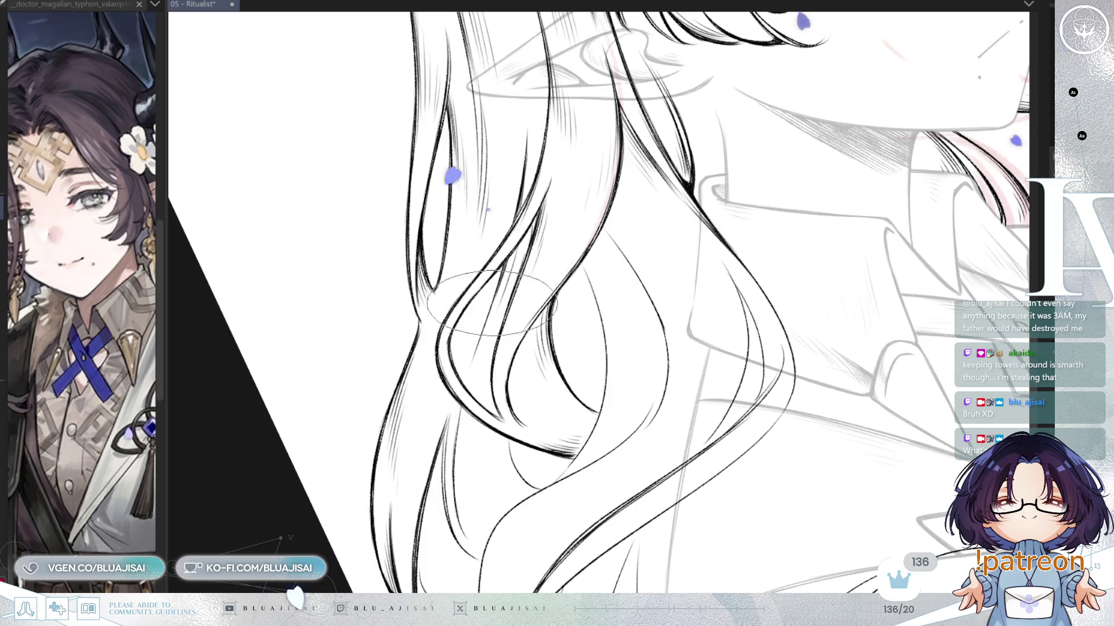
pyautogui.moveTo(460, 410); pyautogui.dragTo(571, 289)
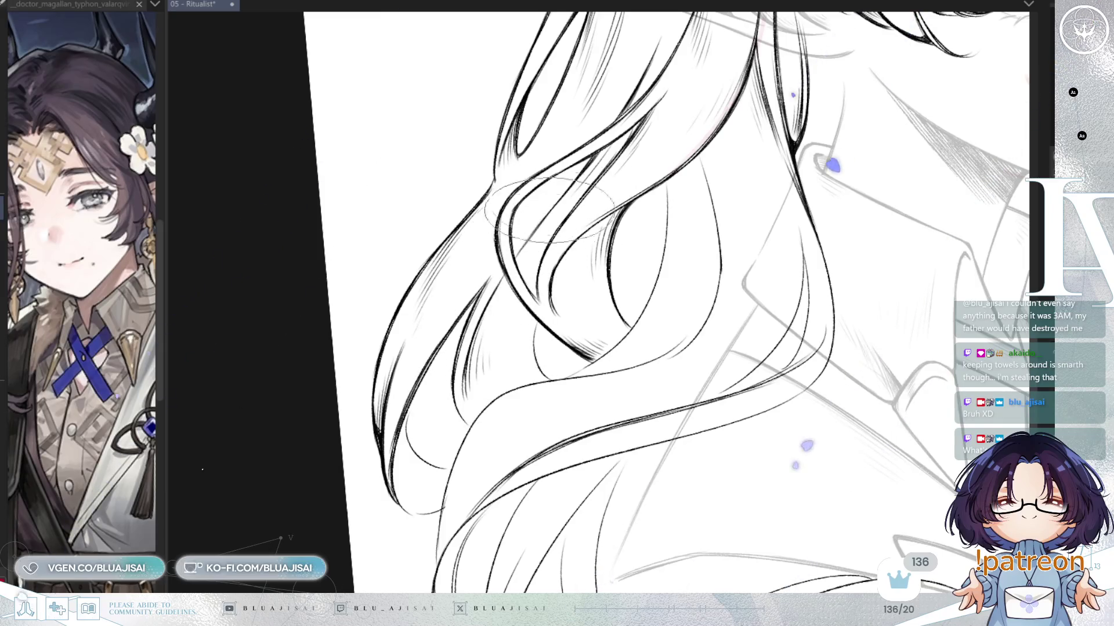
pyautogui.hscroll(3, 644, 157)
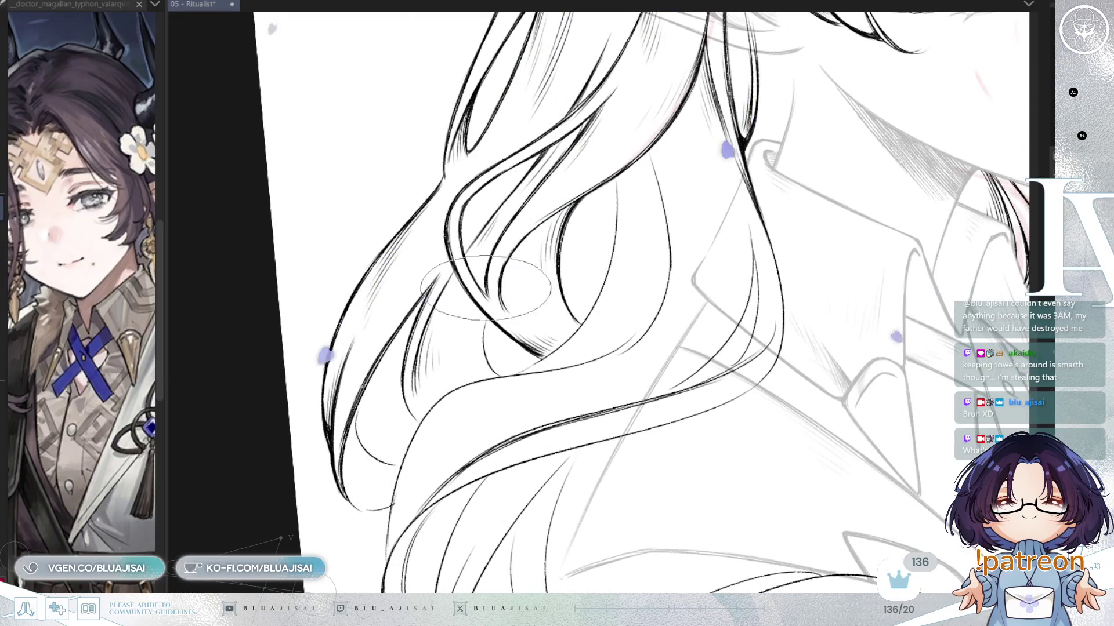
pyautogui.press('h')
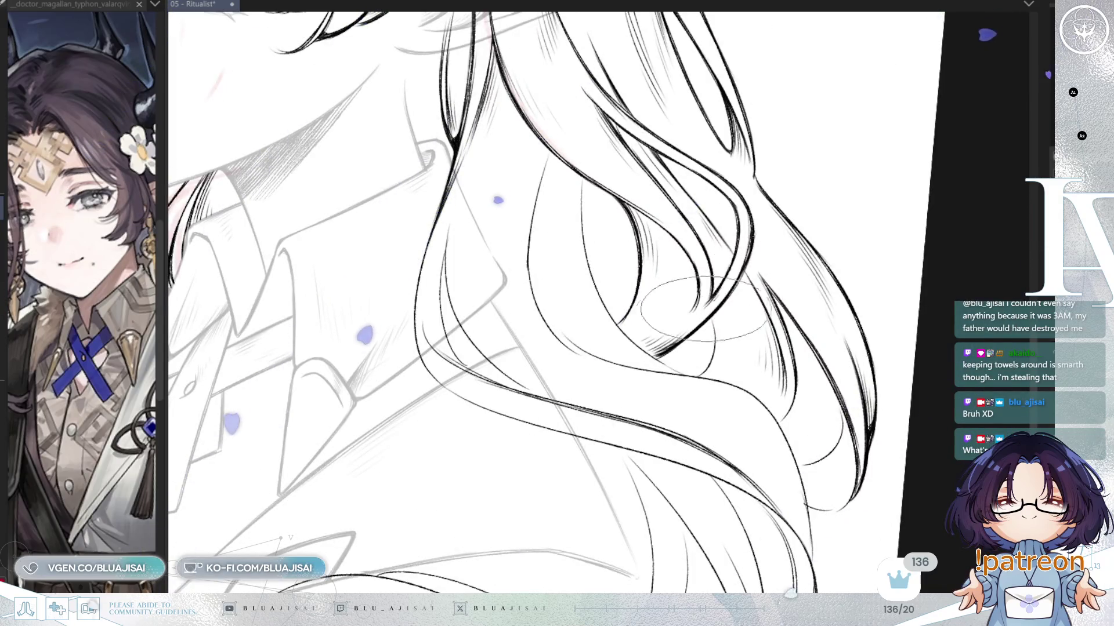
pyautogui.press('^')
pyautogui.press('^')
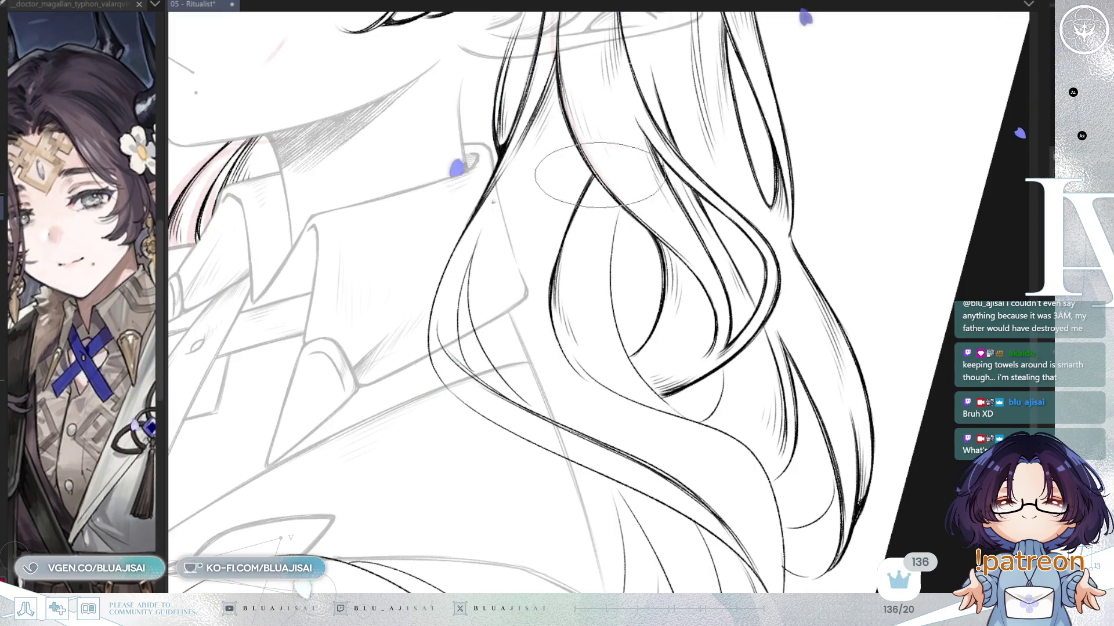
# Step: Mirror the view back and ink the next hair strands beside the neck
pyautogui.scroll(1, 580, 221)
pyautogui.scroll(1, 551, 270)
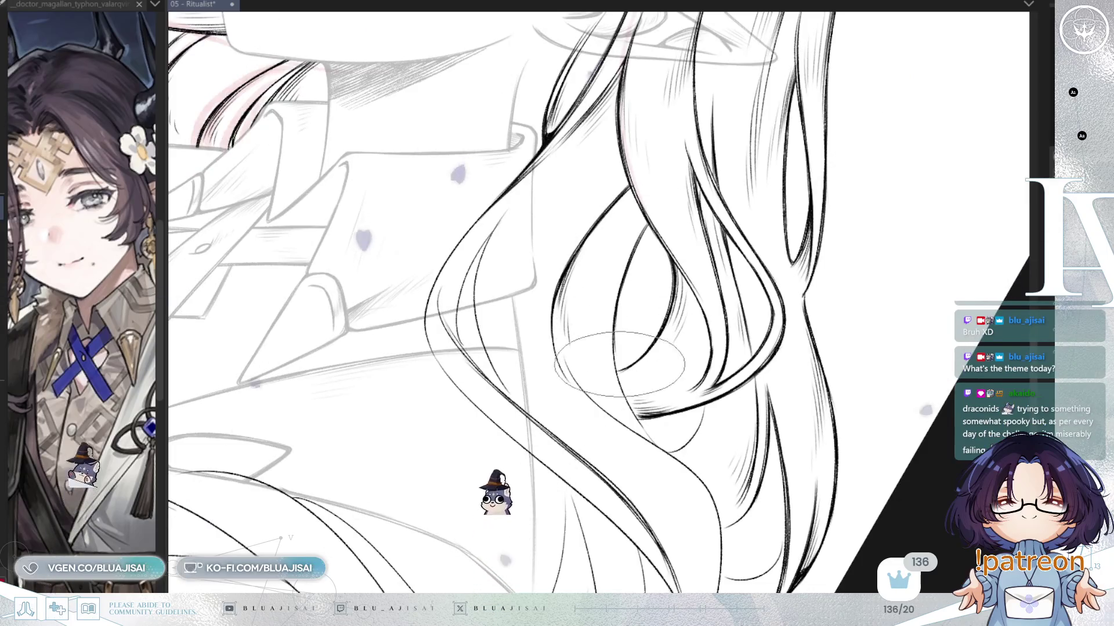
pyautogui.scroll(1, 622, 374)
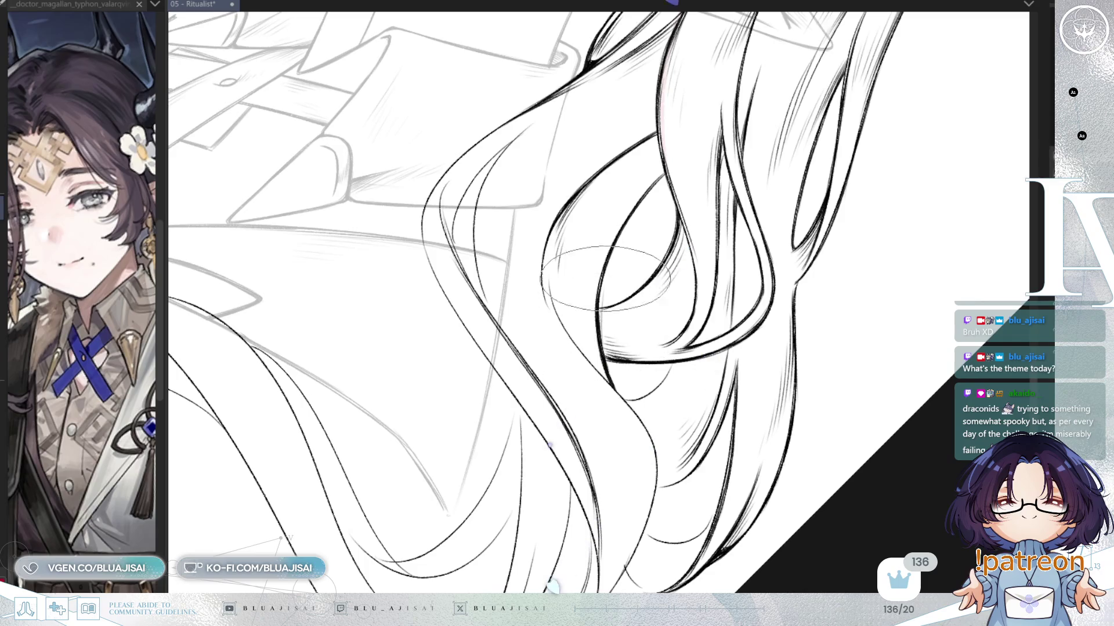
pyautogui.press('h')
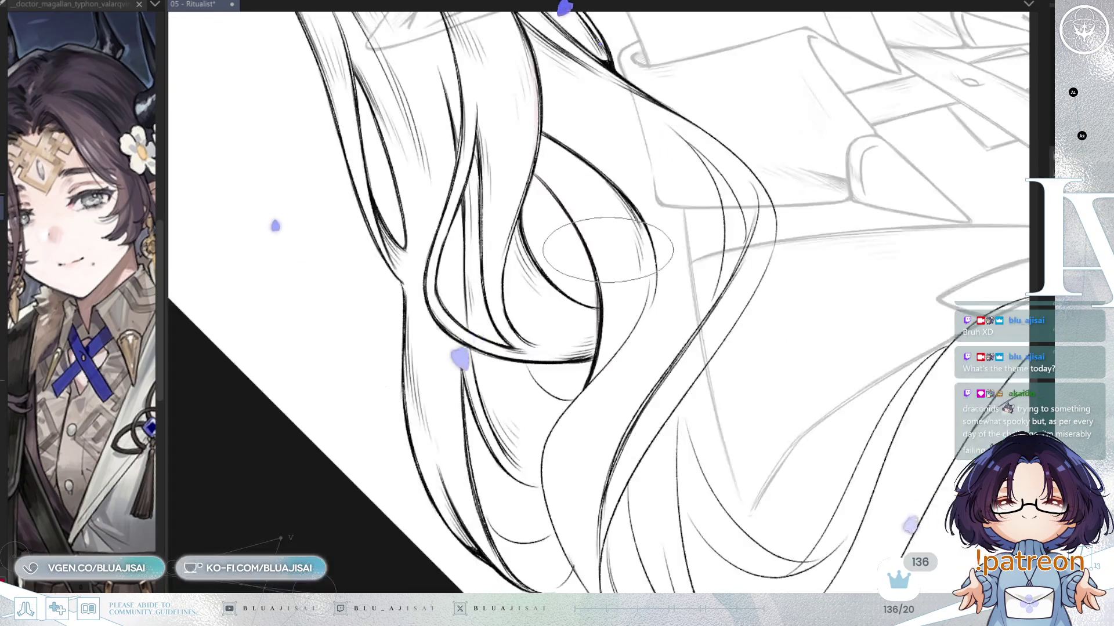
pyautogui.scroll(2, 611, 247)
pyautogui.scroll(-3, 611, 246)
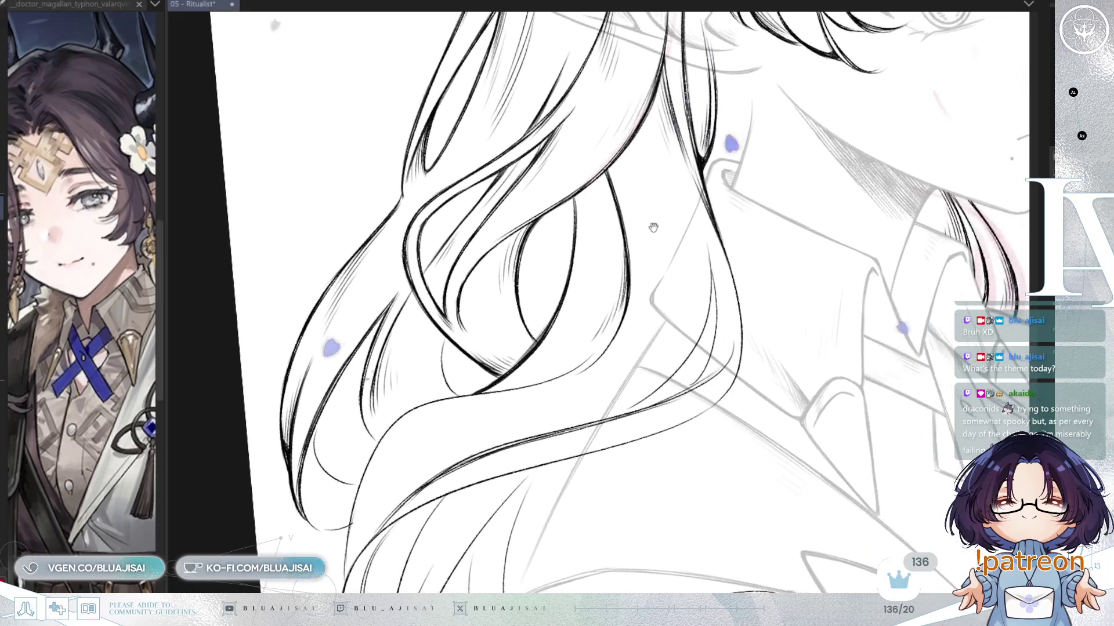
pyautogui.press('Delete')
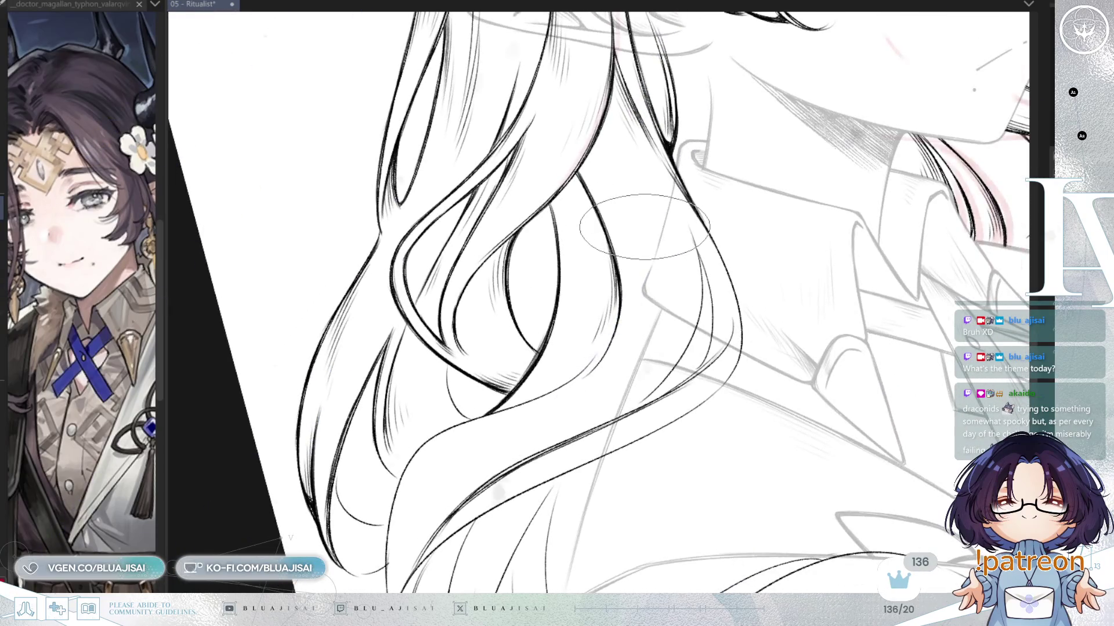
pyautogui.moveTo(644, 228); pyautogui.dragTo(672, 231)
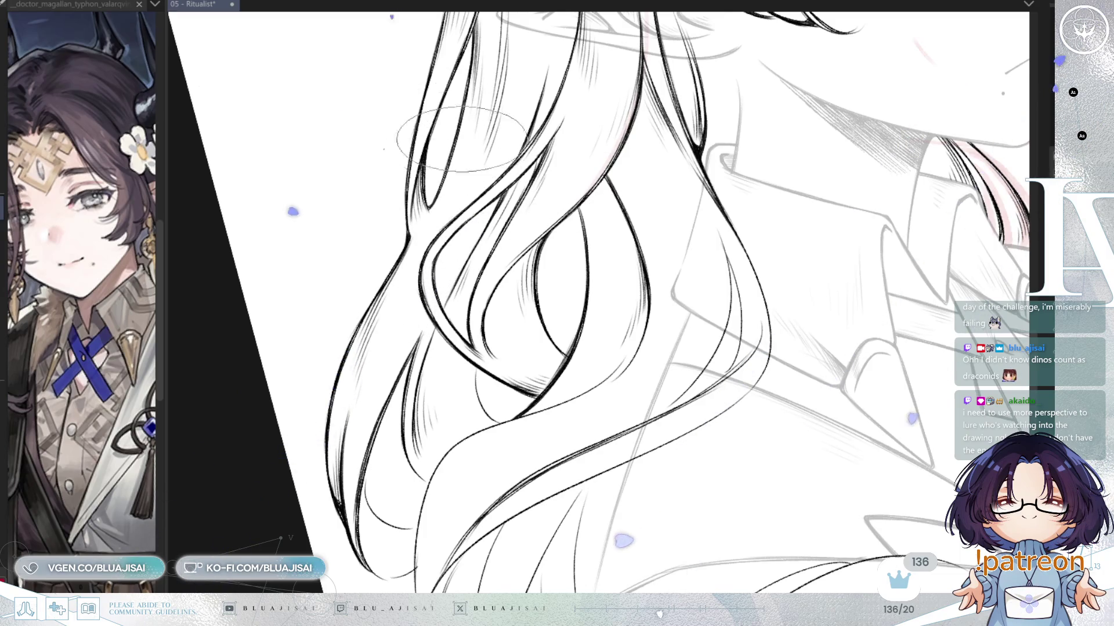
pyautogui.scroll(-2, 543, 152)
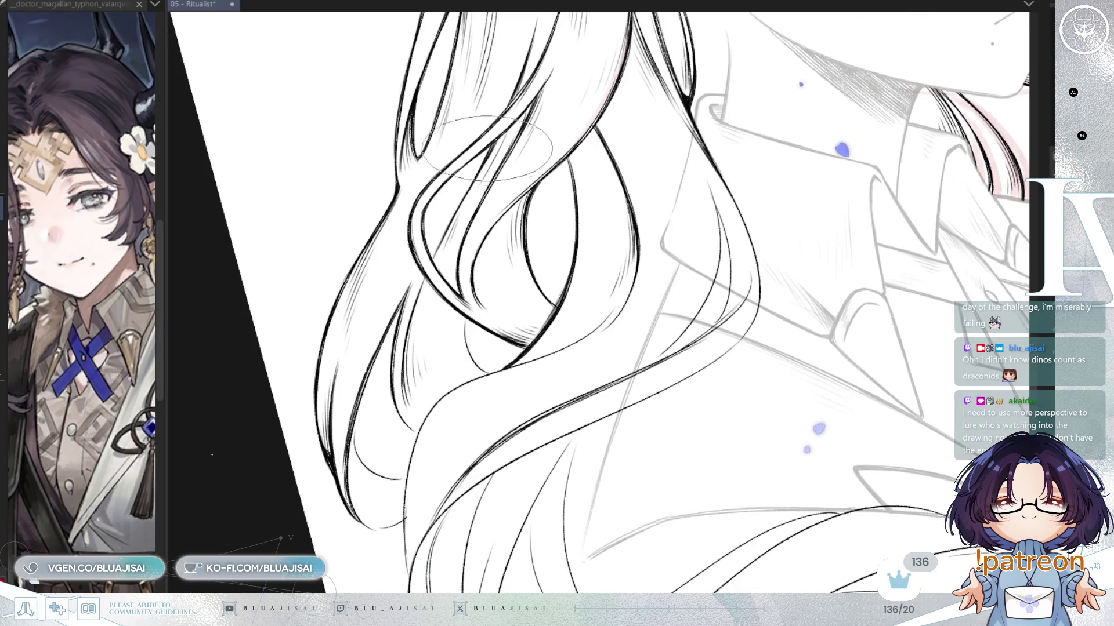
# Step: Rotate the canvas and shift to the lower strands curving over the shoulder to trace them
pyautogui.moveTo(588, 199); pyautogui.dragTo(530, 243)
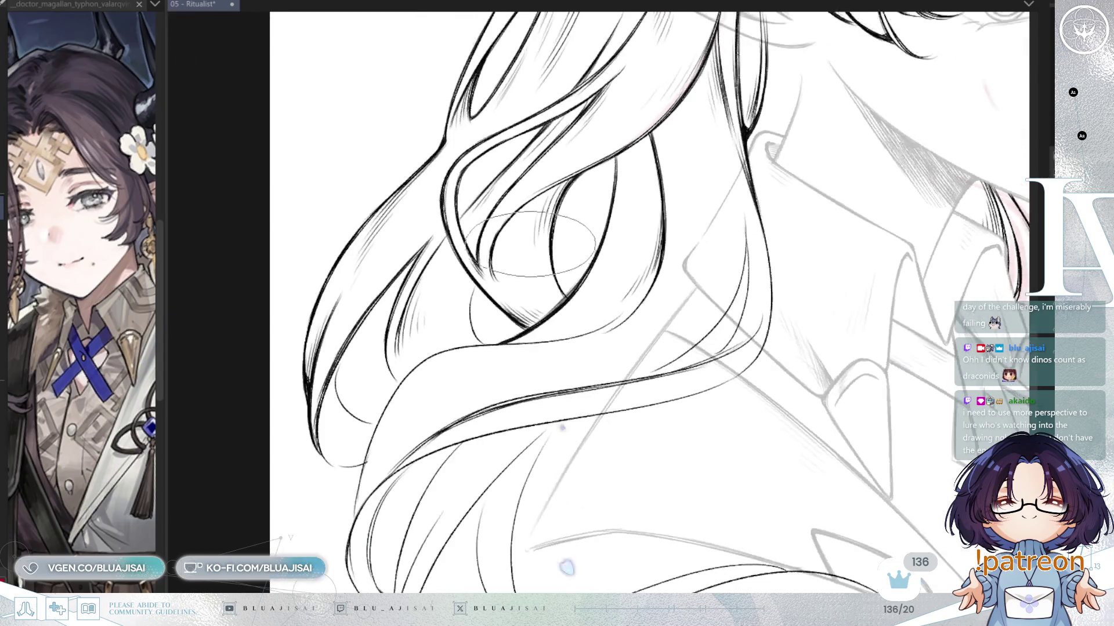
pyautogui.press('-')
pyautogui.press('-')
pyautogui.press('-')
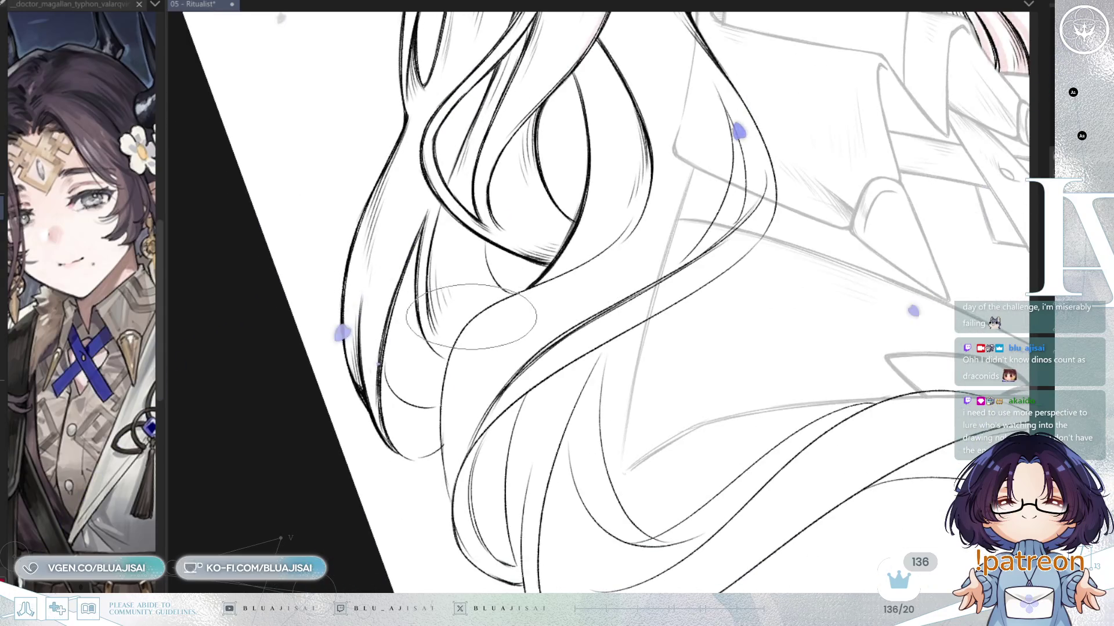
pyautogui.press('Left')
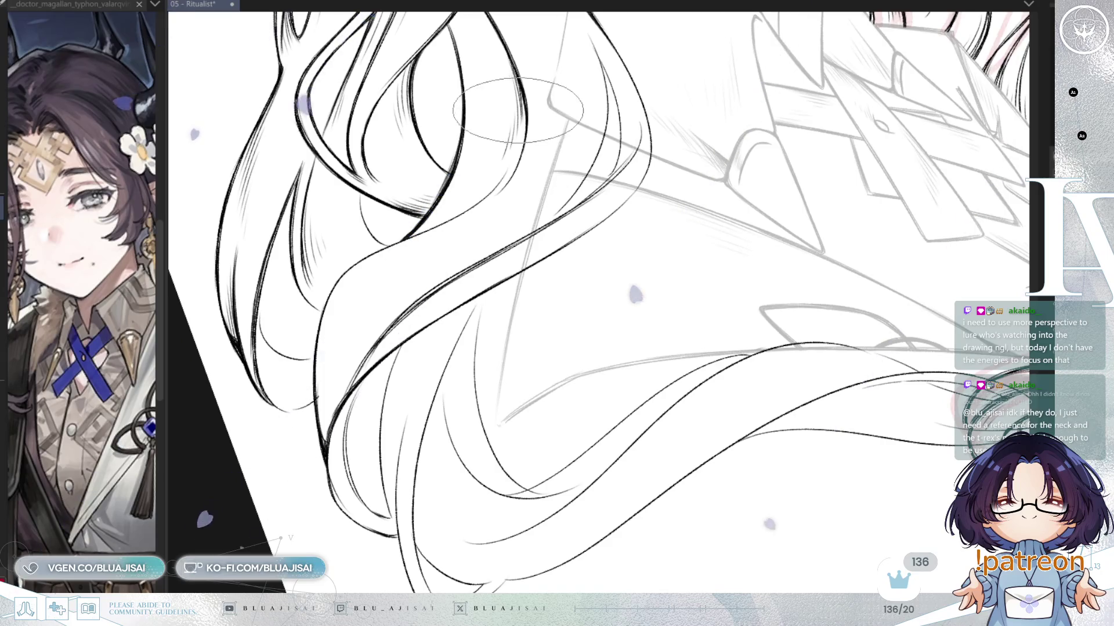
pyautogui.scroll(1, 529, 235)
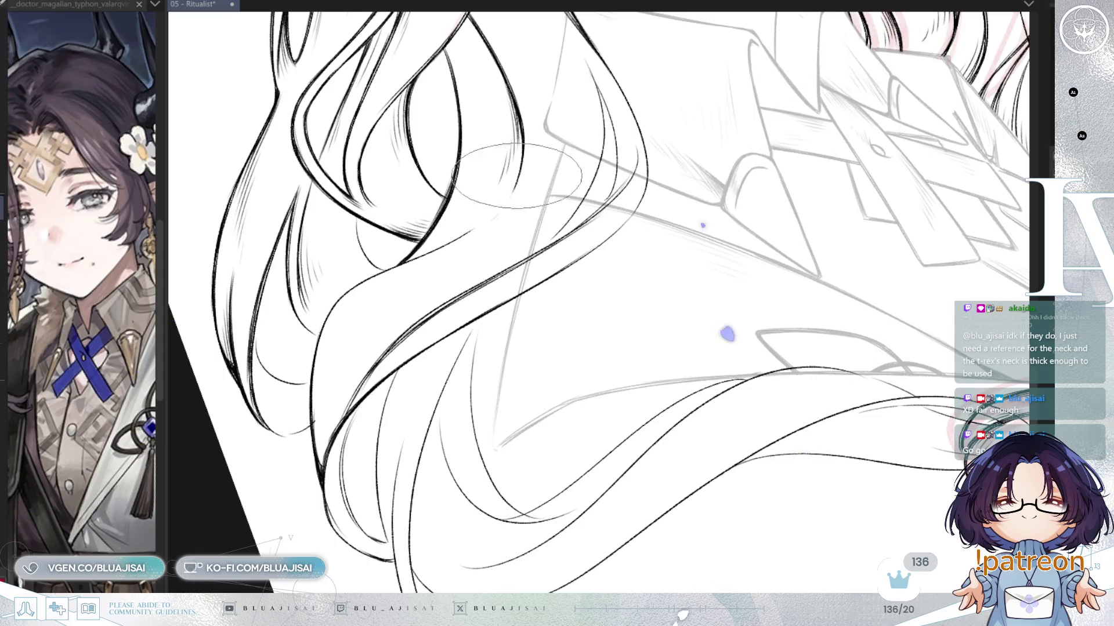
# Step: Rotate and zoom toward the collar to ink the hair strands sweeping right
pyautogui.moveTo(475, 232); pyautogui.dragTo(436, 284)
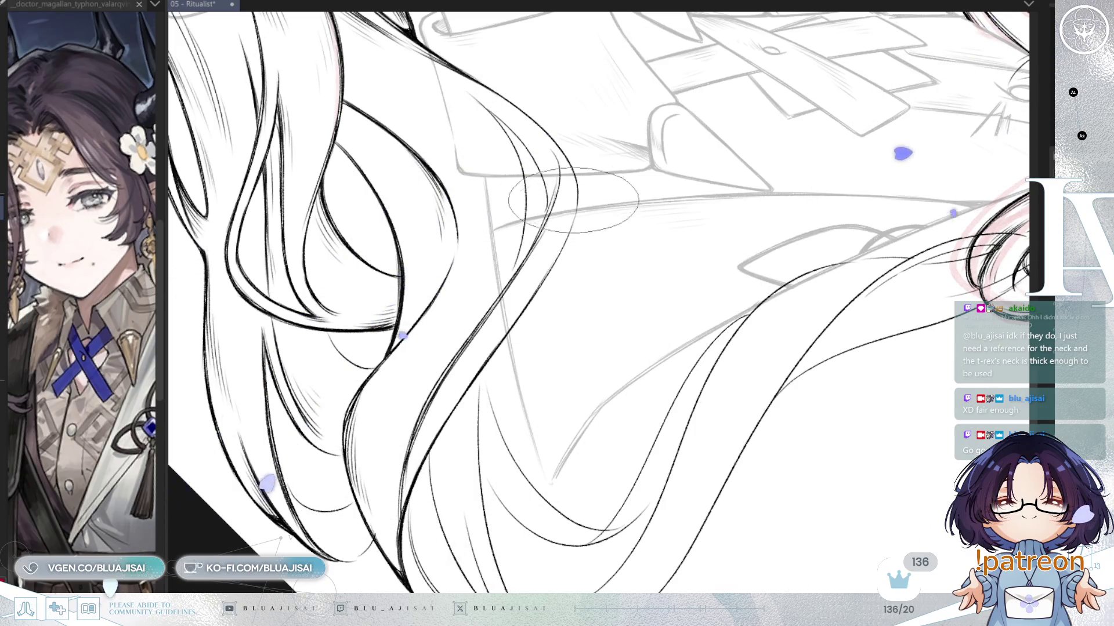
pyautogui.moveTo(597, 229); pyautogui.dragTo(549, 276)
pyautogui.press('-')
pyautogui.press('-')
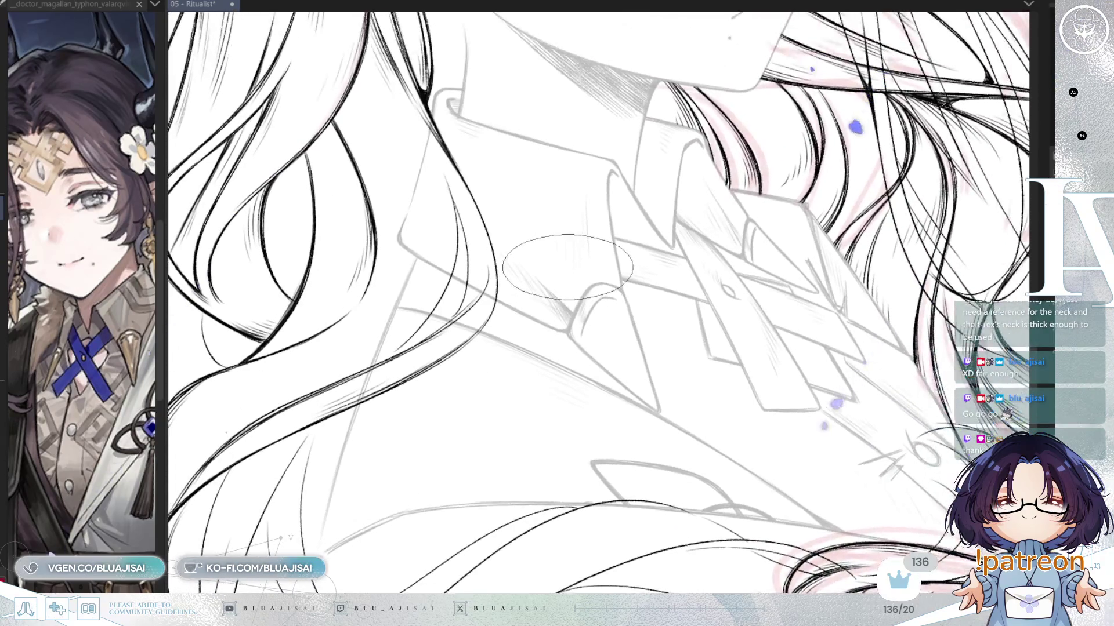
# Step: Rotate the canvas to the collar area and trace the hair on the neck's far side
pyautogui.press('-')
pyautogui.moveTo(592, 254); pyautogui.dragTo(723, 193)
pyautogui.press('-')
pyautogui.press('-')
pyautogui.press('-')
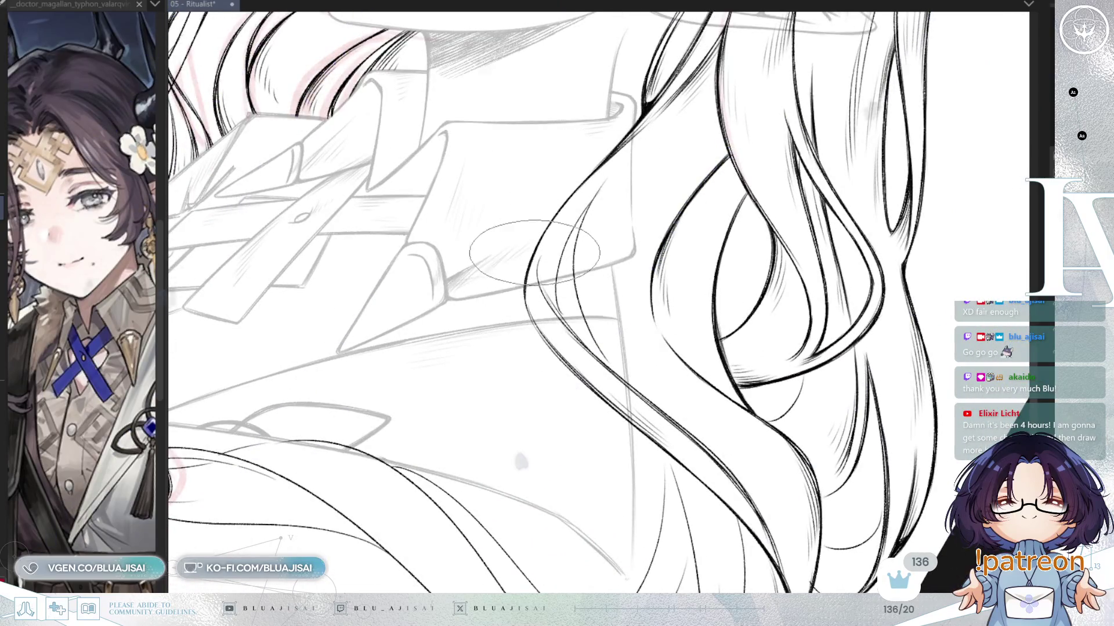
pyautogui.press('-')
pyautogui.press('-')
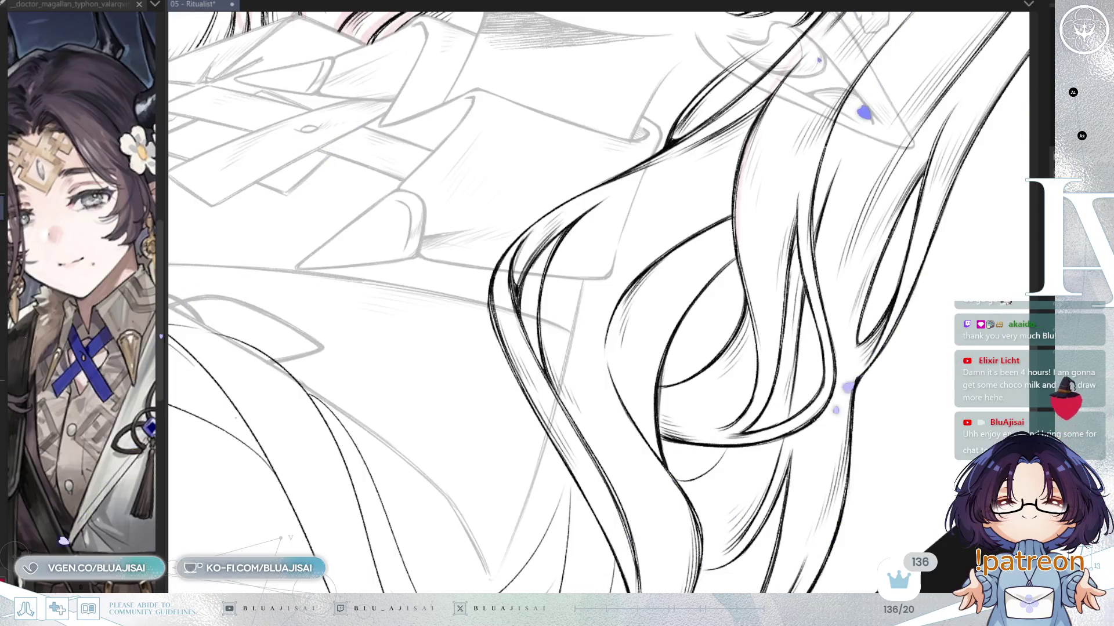
# Step: Flip the canvas back horizontally and reposition it on the hair beside the neck
pyautogui.moveTo(522, 243); pyautogui.dragTo(490, 216)
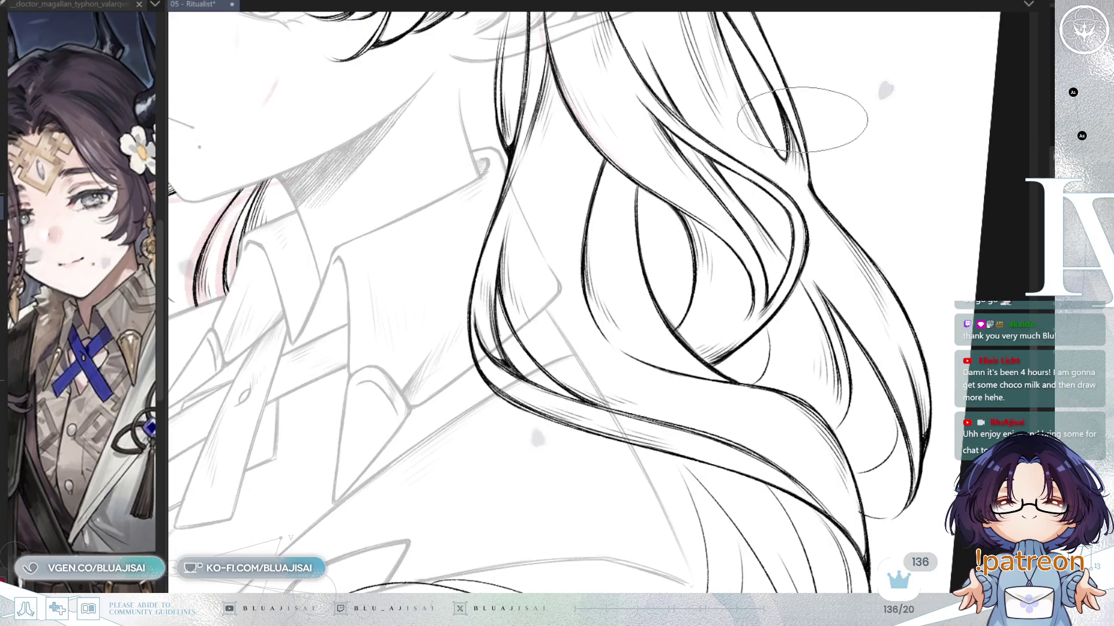
pyautogui.press('h')
pyautogui.moveTo(606, 250); pyautogui.dragTo(519, 212)
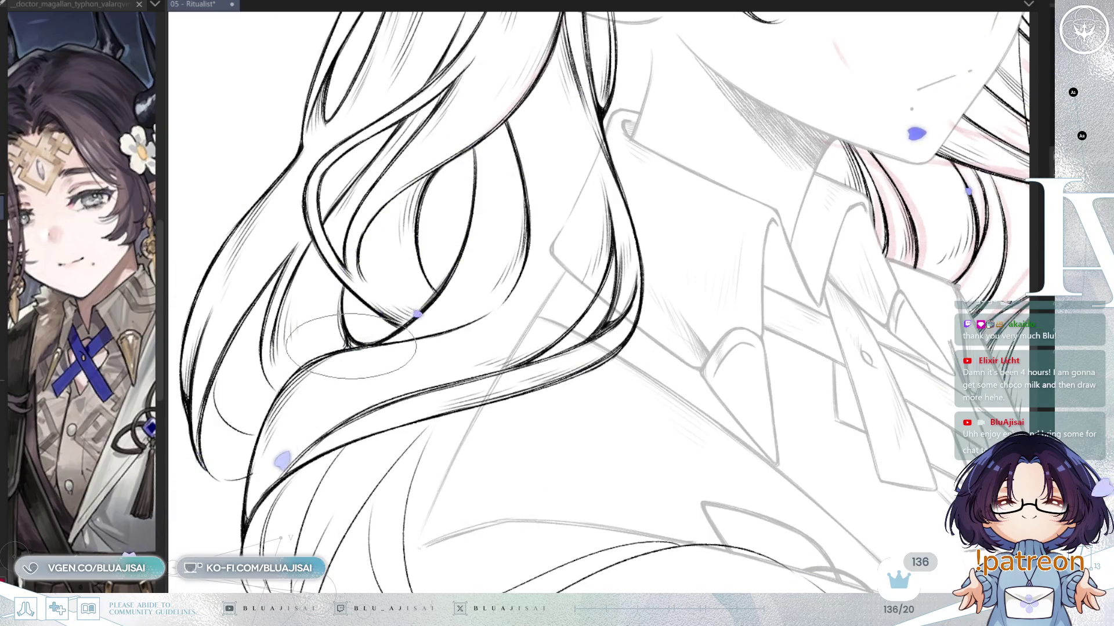
pyautogui.moveTo(348, 343); pyautogui.dragTo(434, 265)
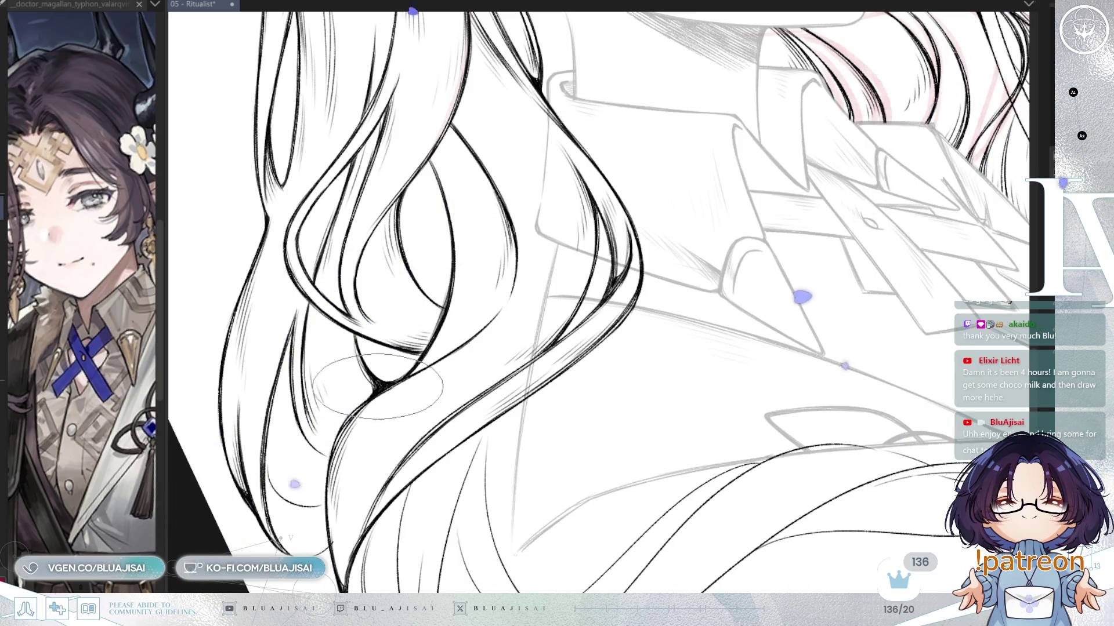
# Step: Rotate the canvas clockwise toward the lower hair ends and trace the curling strands
pyautogui.press('^')
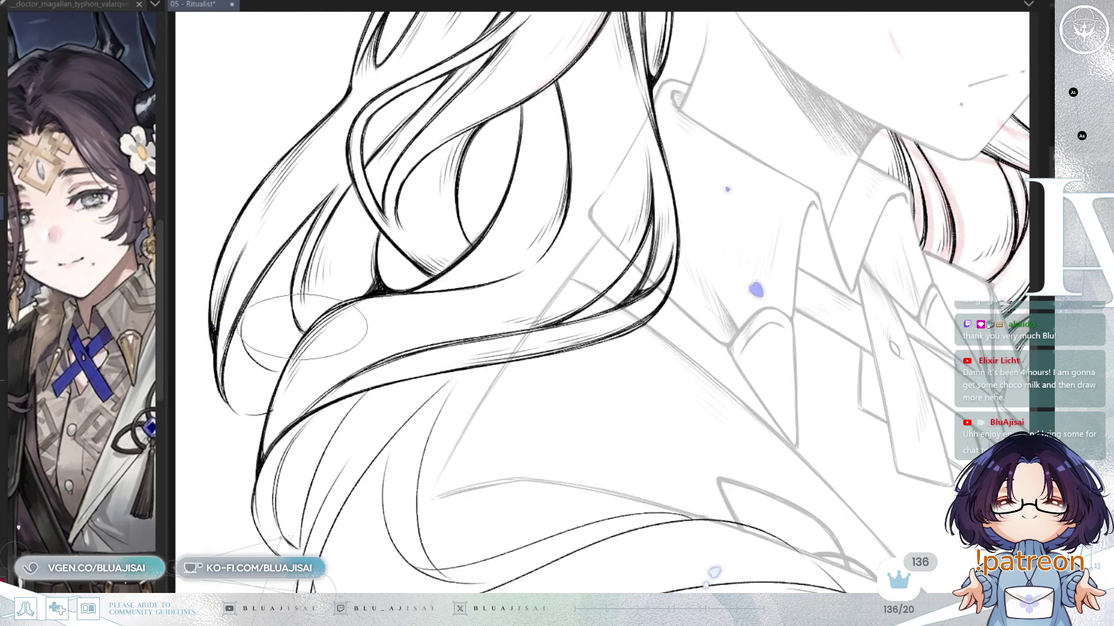
pyautogui.press('^')
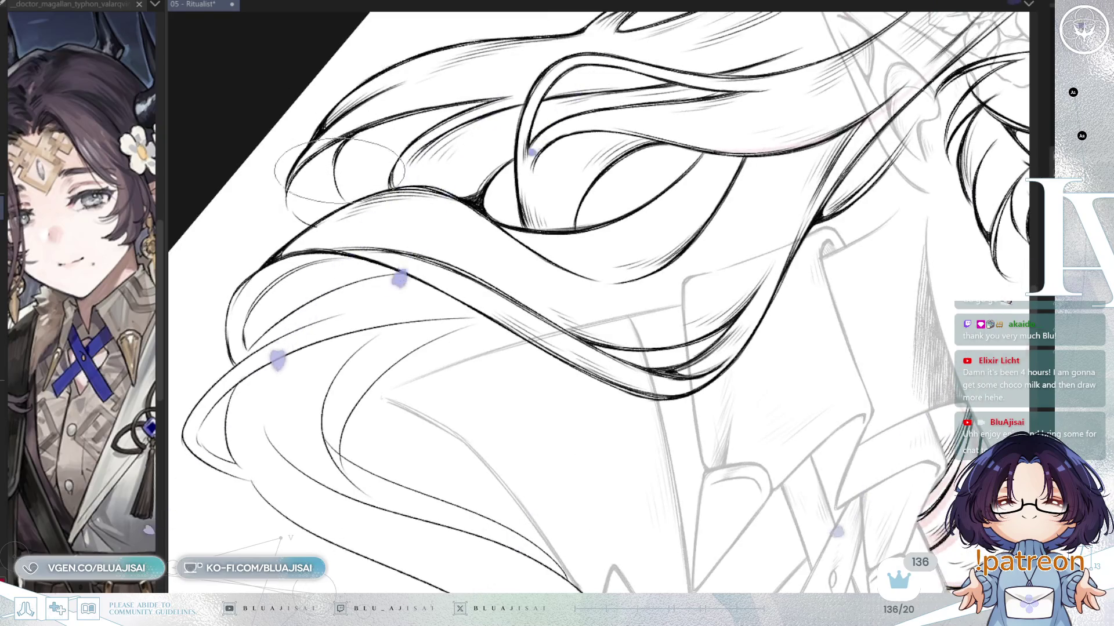
pyautogui.moveTo(341, 178)
pyautogui.mouseDown()
pyautogui.moveTo(383, 122)
pyautogui.moveTo(412, 169)
pyautogui.moveTo(429, 299)
pyautogui.mouseUp()
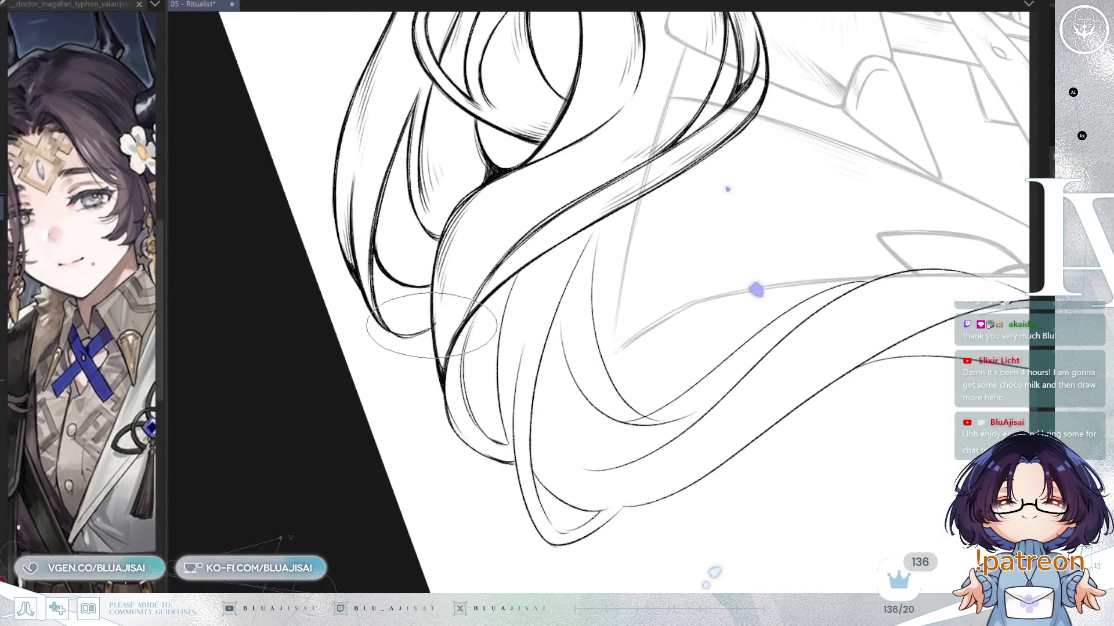
# Step: Ink bold curves along the lower hair strands down to their curled tips over the collar sketch
pyautogui.moveTo(432, 322); pyautogui.dragTo(378, 341)
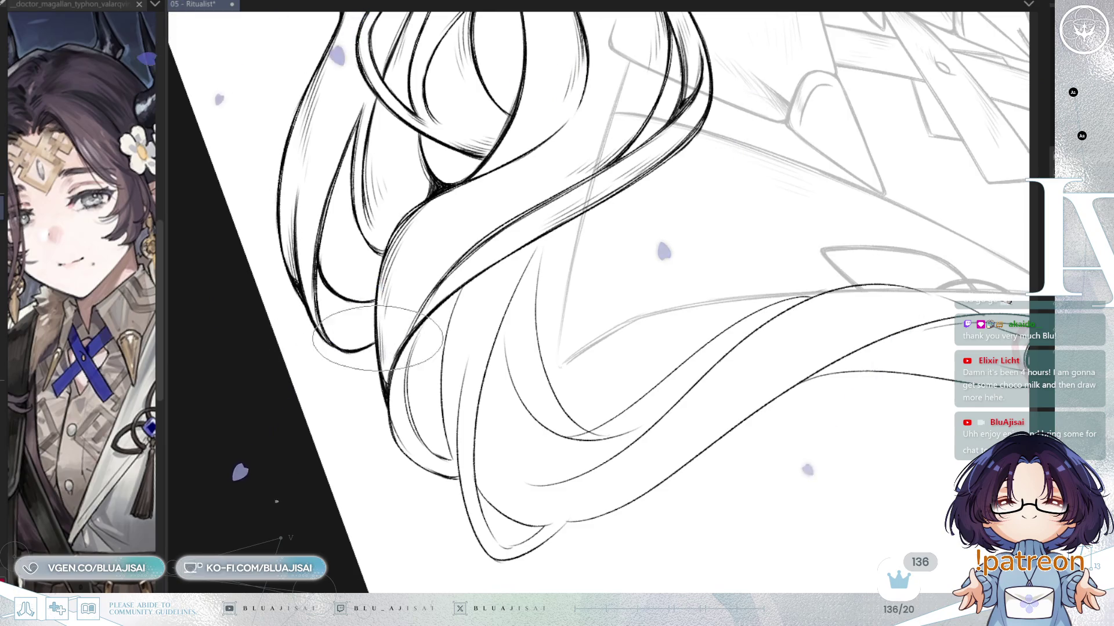
pyautogui.moveTo(450, 236); pyautogui.dragTo(324, 256)
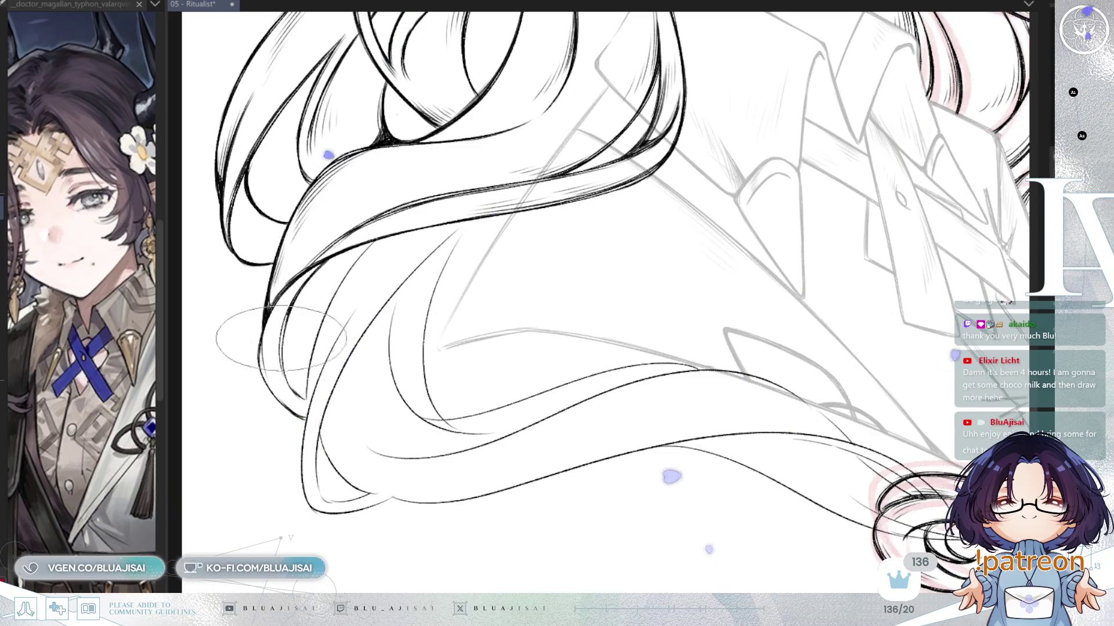
pyautogui.moveTo(281, 367); pyautogui.dragTo(295, 326)
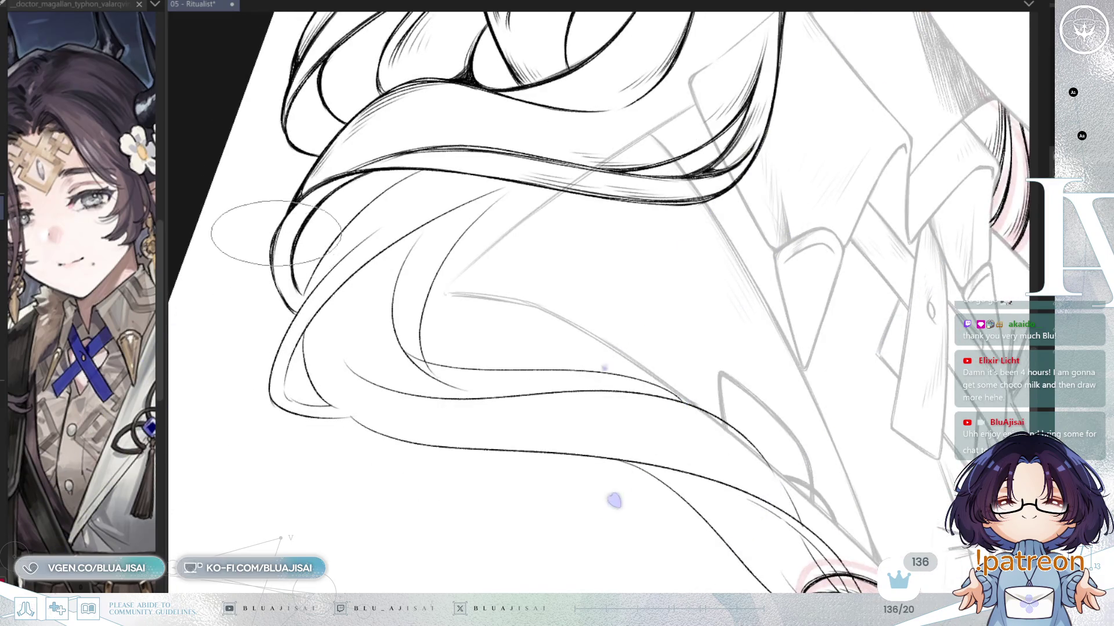
pyautogui.moveTo(355, 226); pyautogui.dragTo(351, 305)
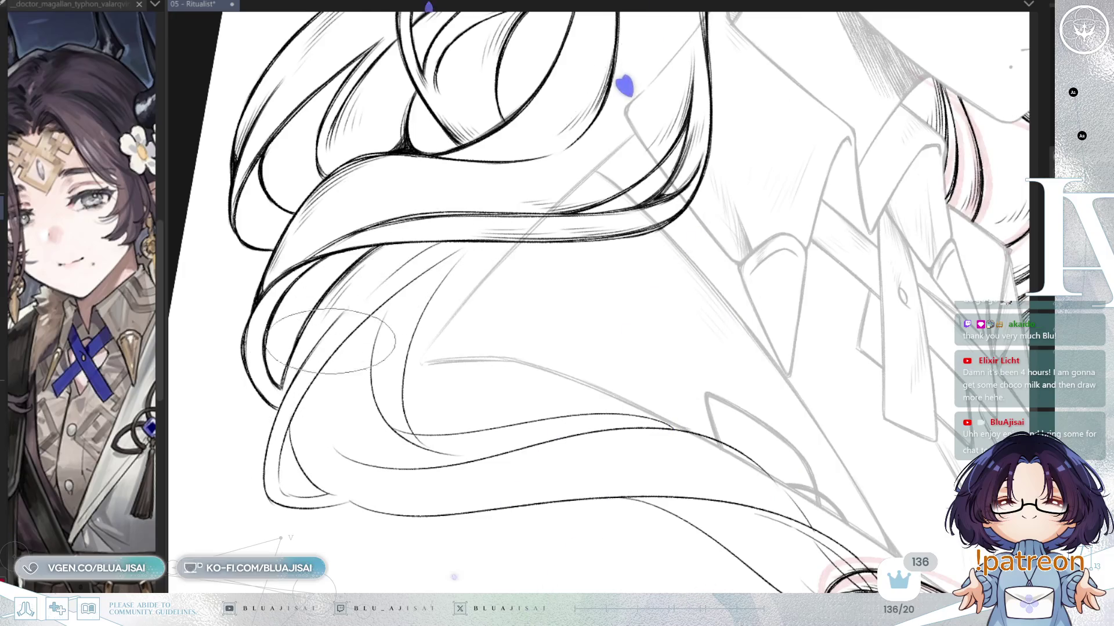
pyautogui.press('-')
pyautogui.press('-')
pyautogui.press('-')
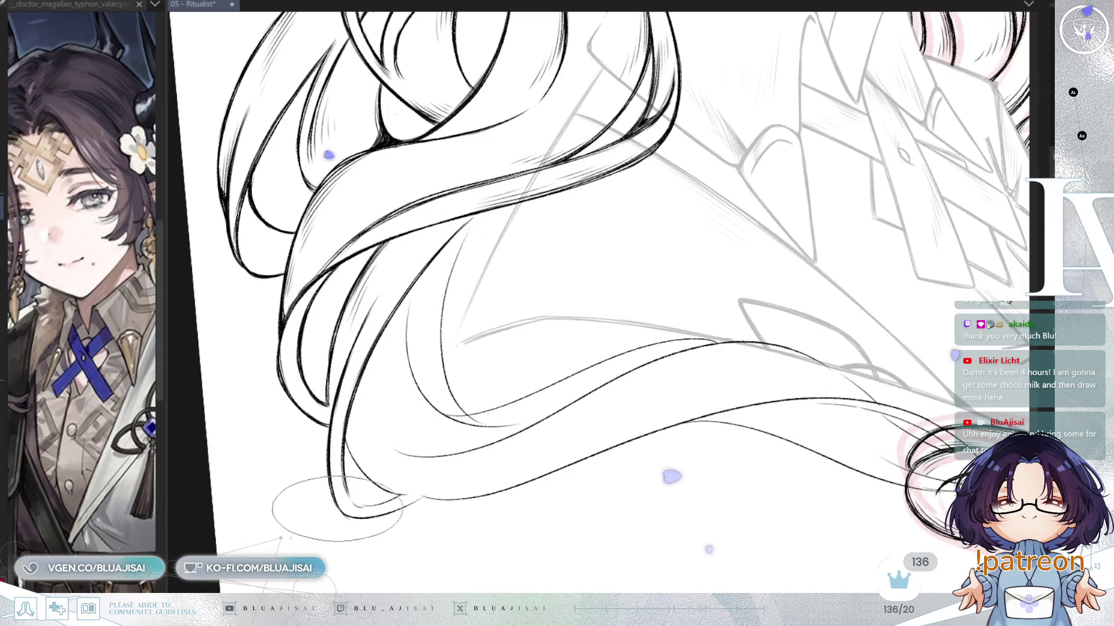
pyautogui.moveTo(519, 218); pyautogui.dragTo(436, 232)
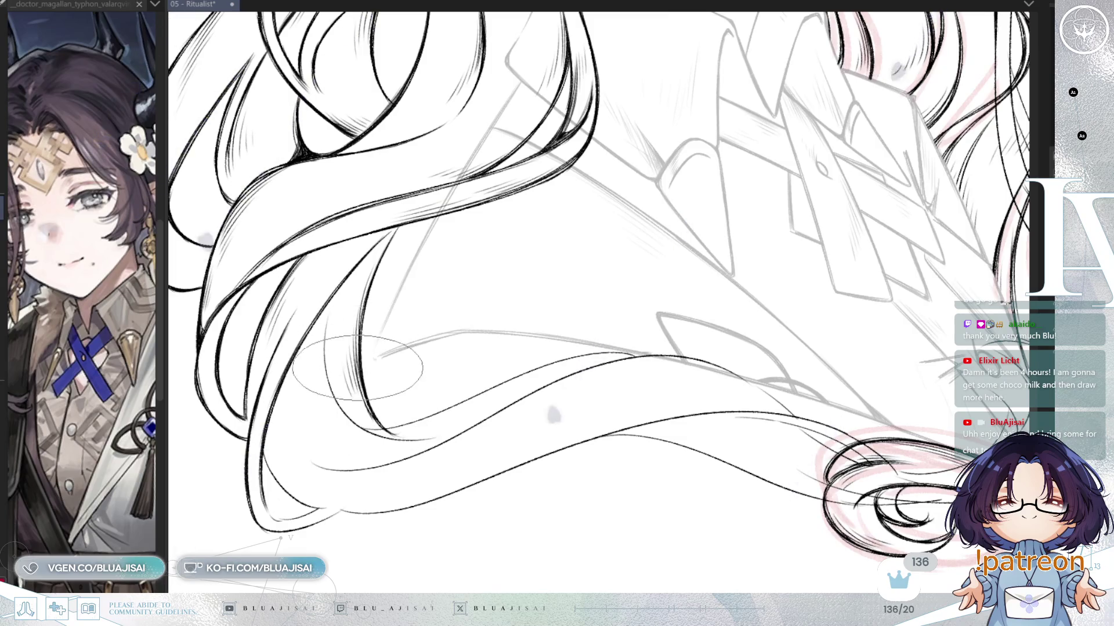
pyautogui.moveTo(498, 289)
pyautogui.mouseDown()
pyautogui.moveTo(502, 266)
pyautogui.moveTo(477, 248)
pyautogui.mouseUp()
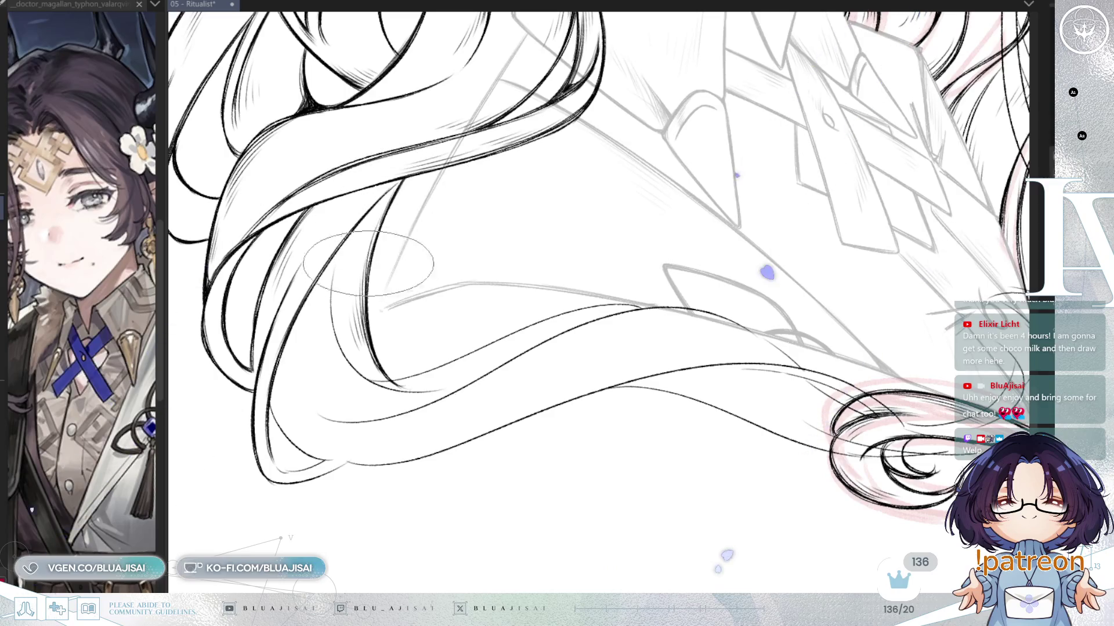
# Step: Trace the wavy upper hair strands in clean black lines, rotating the view to each strand
pyautogui.moveTo(399, 186); pyautogui.dragTo(422, 332)
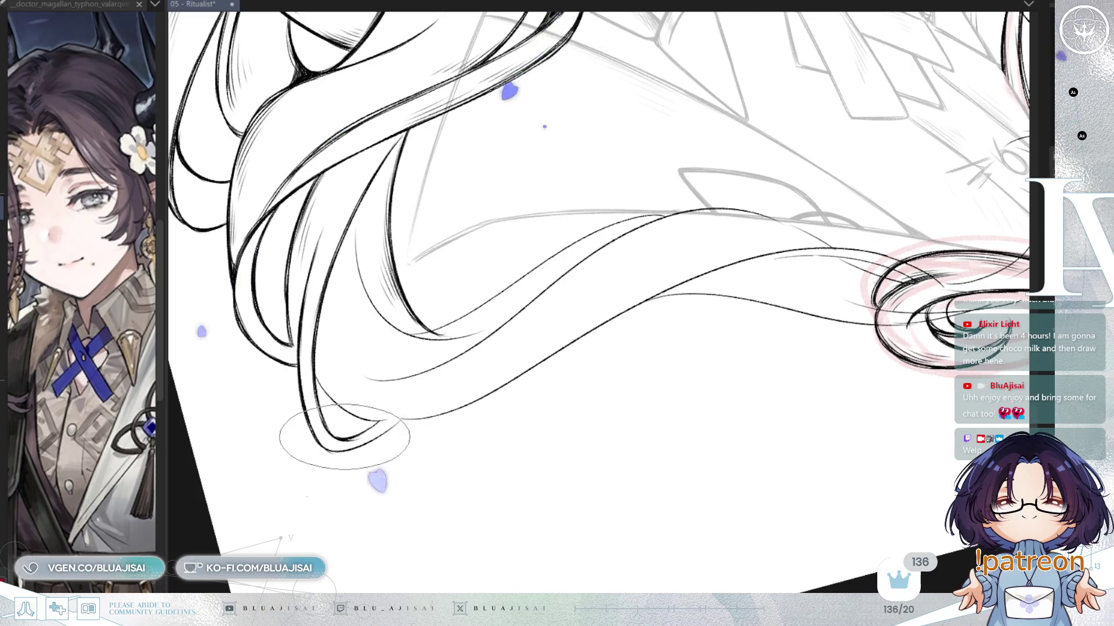
pyautogui.moveTo(399, 417)
pyautogui.mouseDown()
pyautogui.moveTo(348, 360)
pyautogui.moveTo(336, 168)
pyautogui.mouseUp()
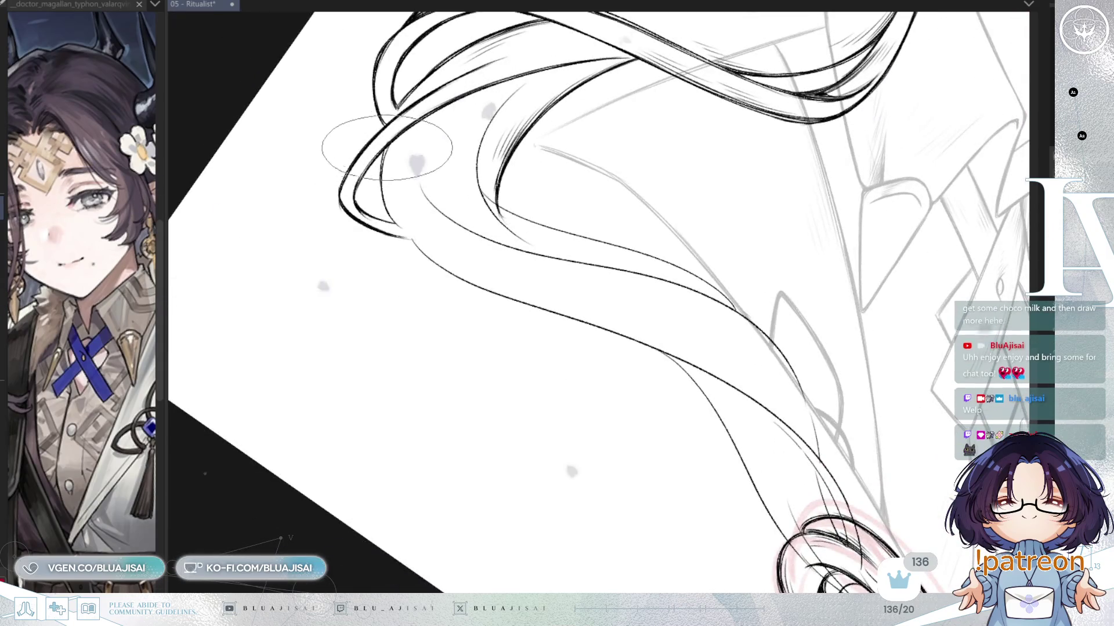
pyautogui.moveTo(390, 143)
pyautogui.mouseDown()
pyautogui.moveTo(388, 122)
pyautogui.moveTo(402, 224)
pyautogui.mouseUp()
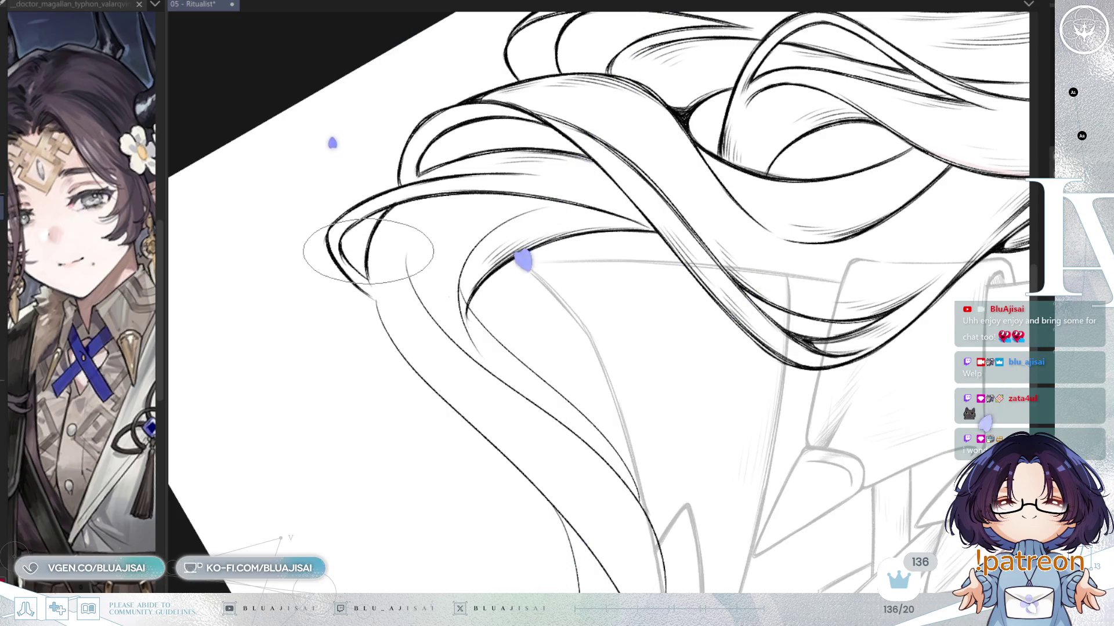
pyautogui.press('^')
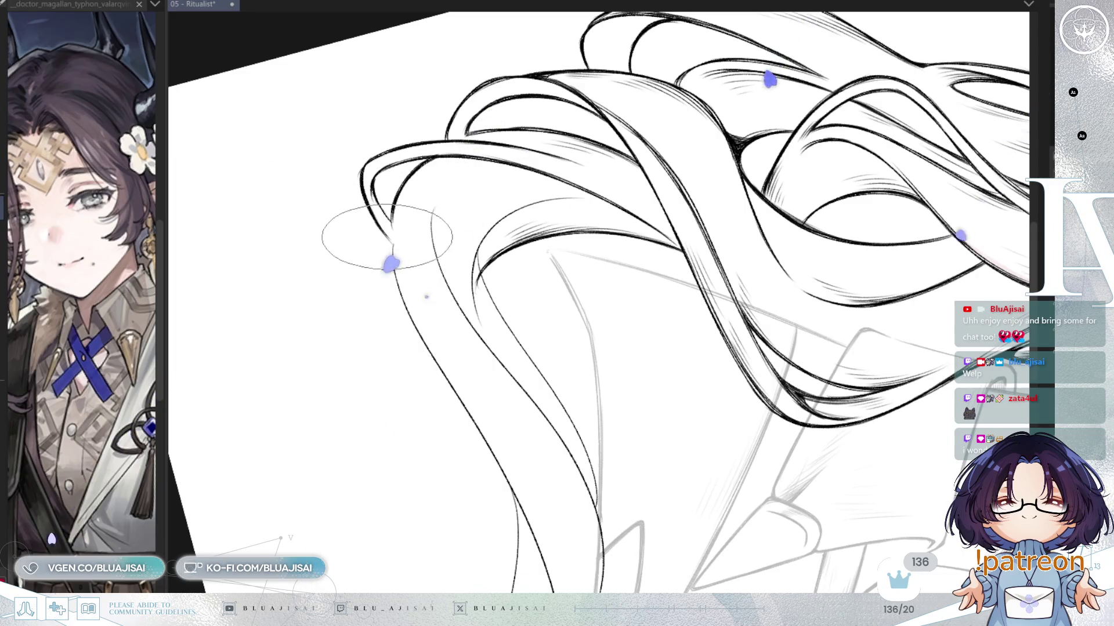
pyautogui.moveTo(414, 200); pyautogui.dragTo(397, 277)
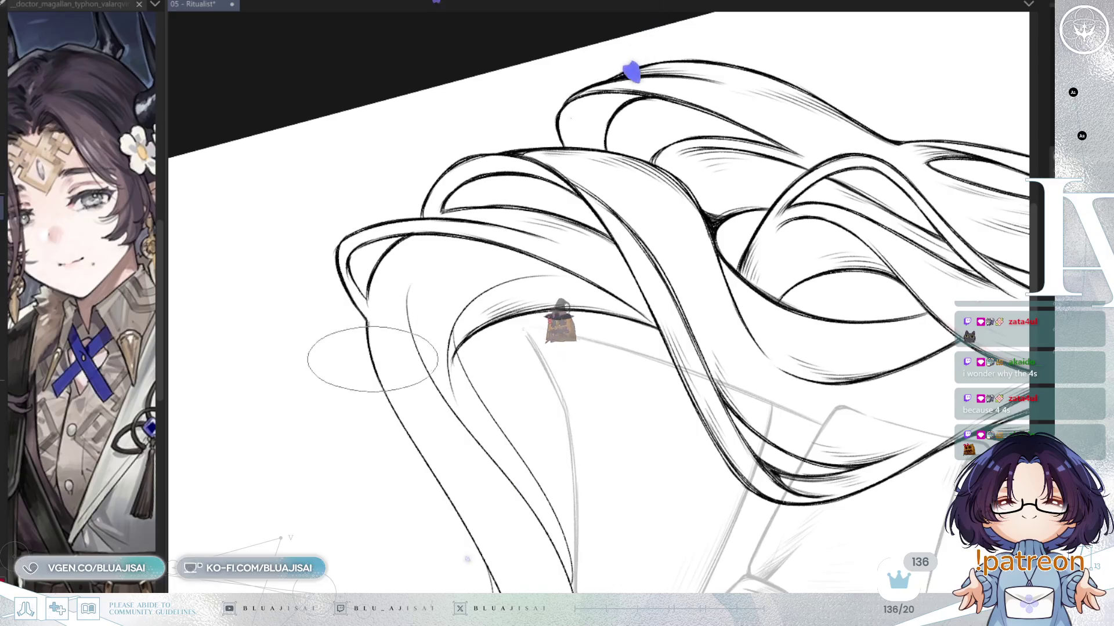
# Step: Add fine hatching along the inner curve of the shoulder strand with a smaller round brush
pyautogui.hotkey('ctrl', 'shift', 'r')
pyautogui.moveTo(380, 282)
pyautogui.mouseDown()
pyautogui.moveTo(385, 373)
pyautogui.moveTo(410, 385)
pyautogui.moveTo(400, 302)
pyautogui.mouseUp()
pyautogui.press('e')
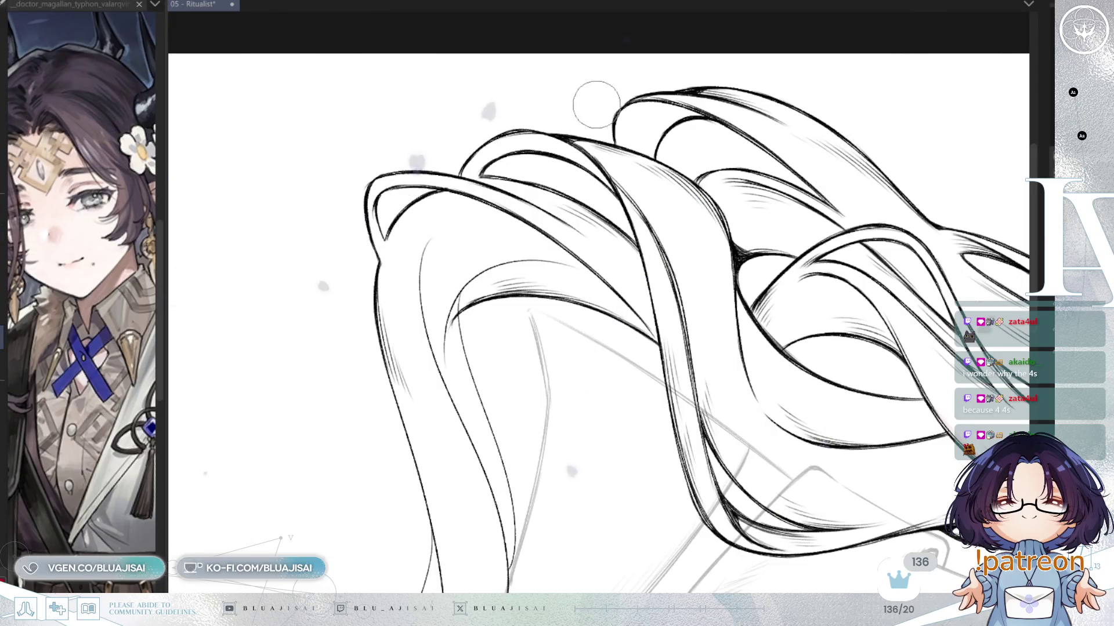
pyautogui.moveTo(528, 338); pyautogui.dragTo(448, 184)
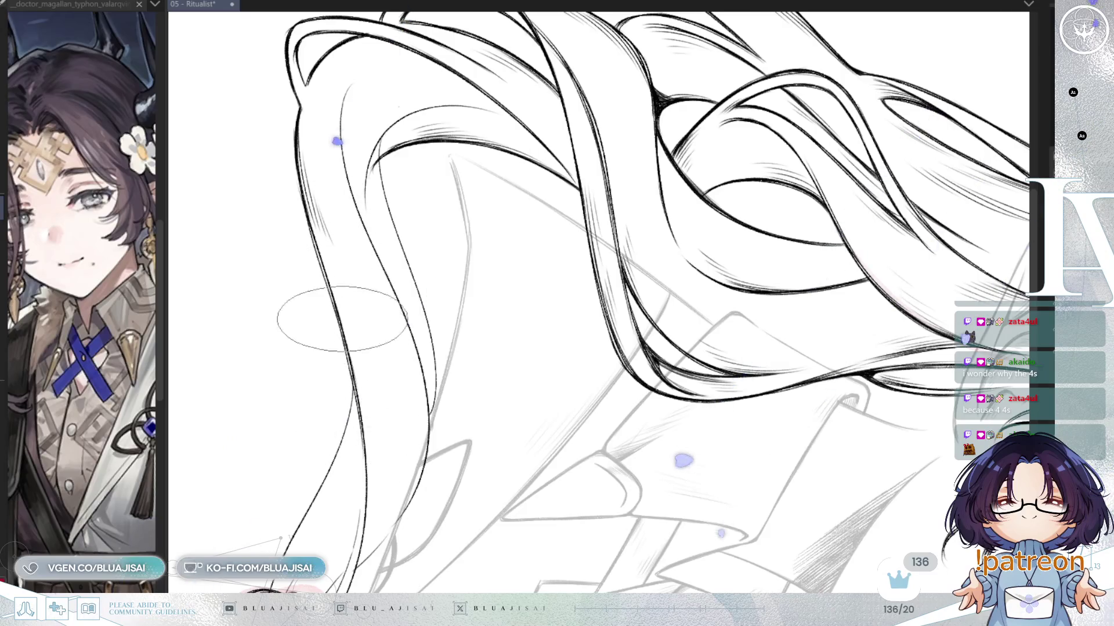
pyautogui.moveTo(377, 458)
pyautogui.mouseDown()
pyautogui.moveTo(717, 166)
pyautogui.moveTo(855, 144)
pyautogui.moveTo(674, 185)
pyautogui.mouseUp()
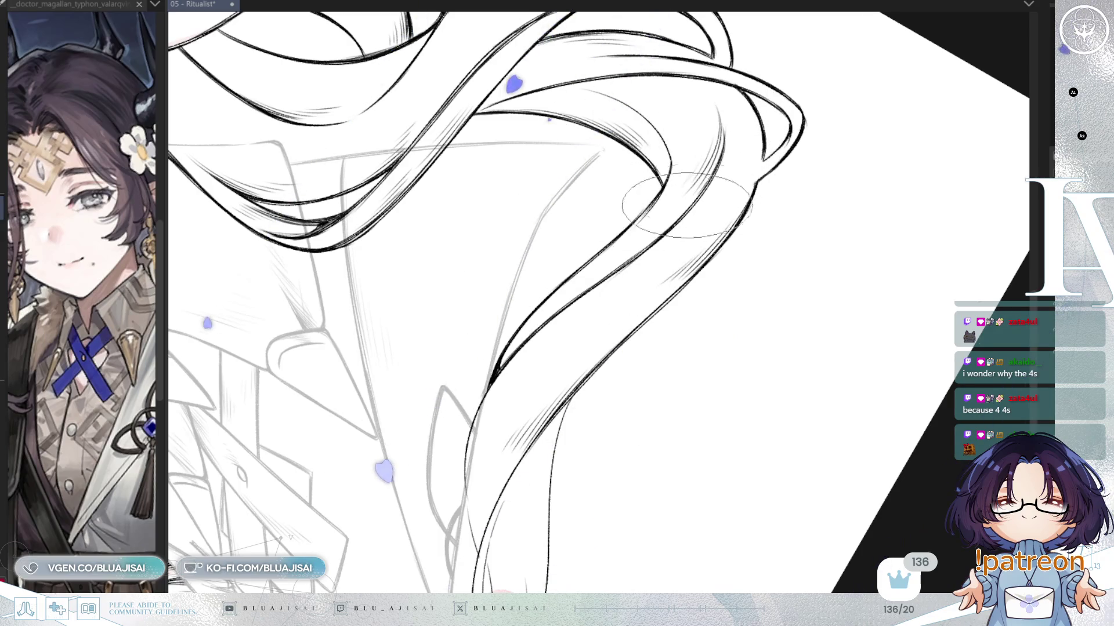
# Step: Ink thin strand lines down the long shoulder strand into its curled tip over the guide ovals
pyautogui.scroll(-2, 678, 203)
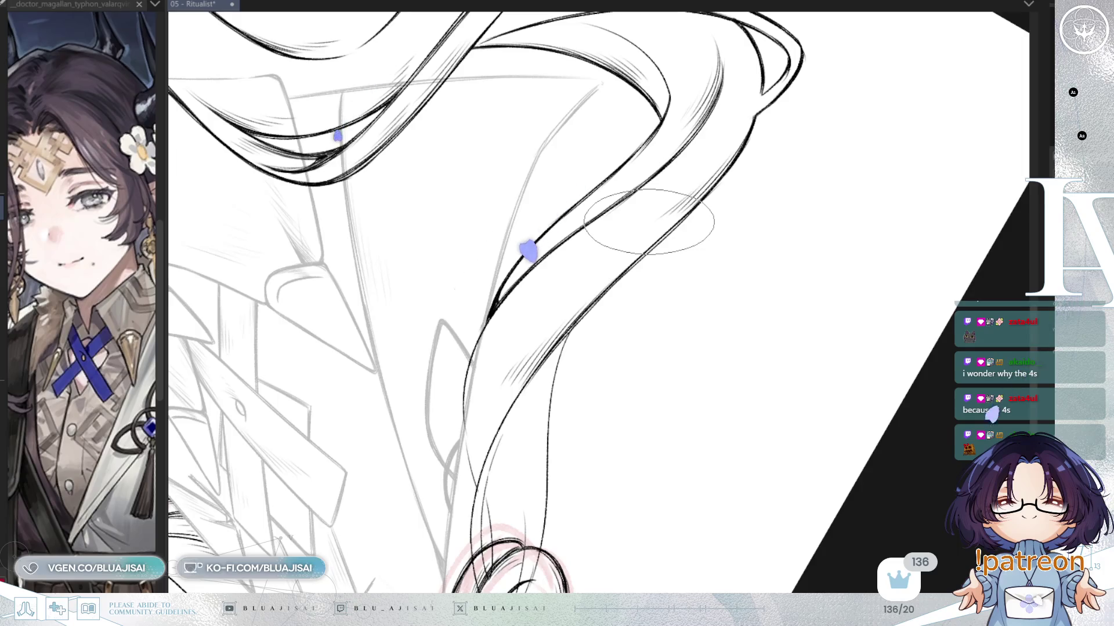
pyautogui.scroll(-1, 643, 238)
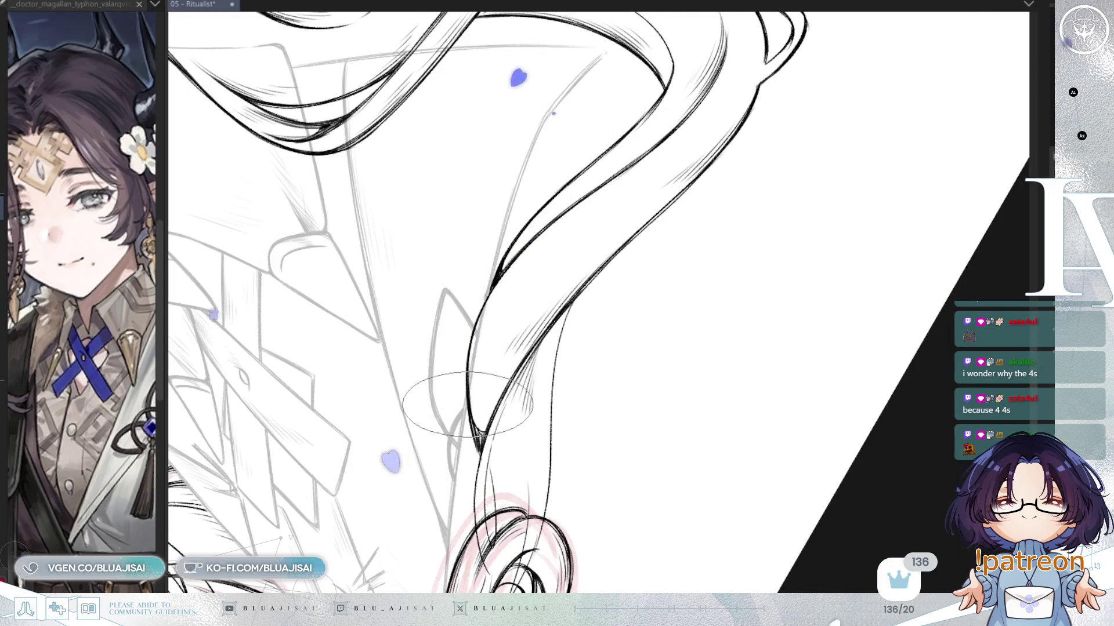
pyautogui.moveTo(582, 372)
pyautogui.mouseDown()
pyautogui.moveTo(583, 278)
pyautogui.moveTo(643, 253)
pyautogui.mouseUp()
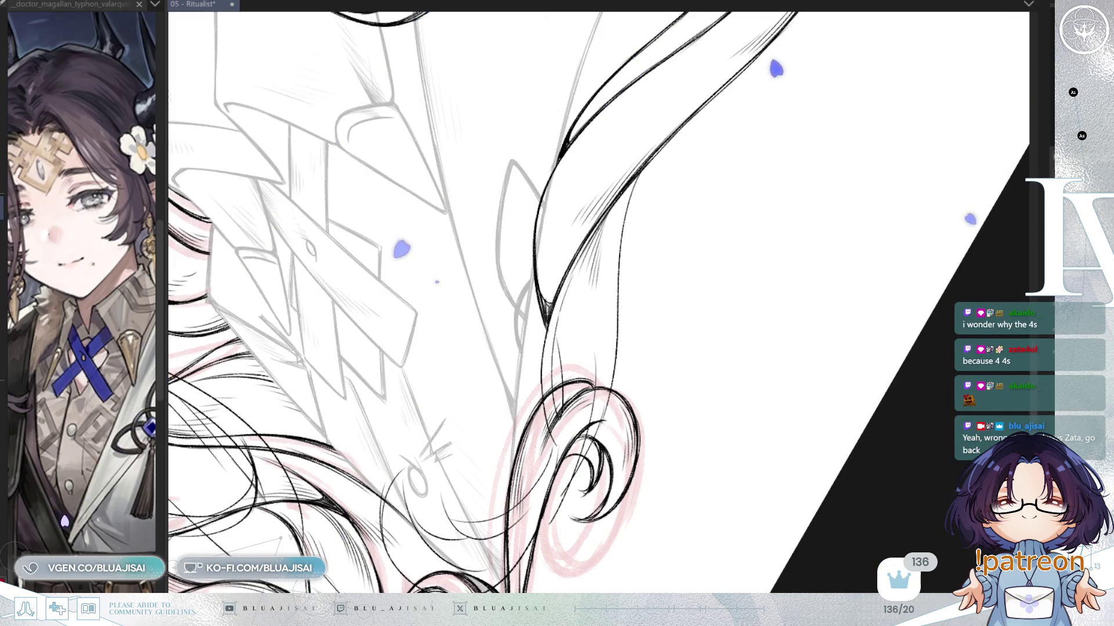
# Step: Thicken the hanging strand's outlines with bold black strokes and hatching down to its pointed tip
pyautogui.press('^')
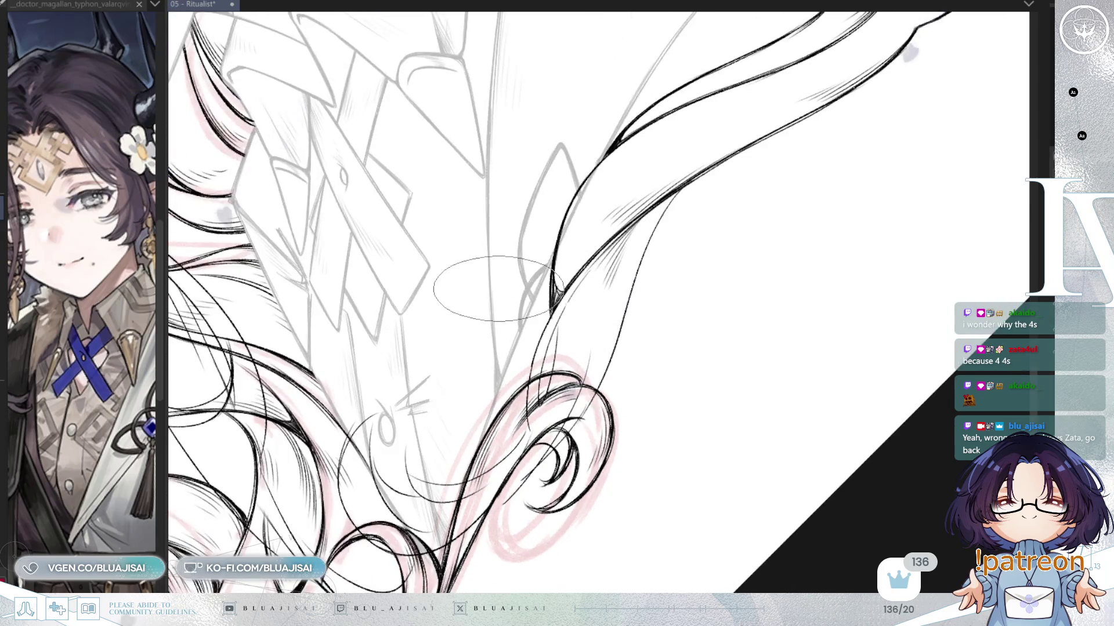
pyautogui.press('^')
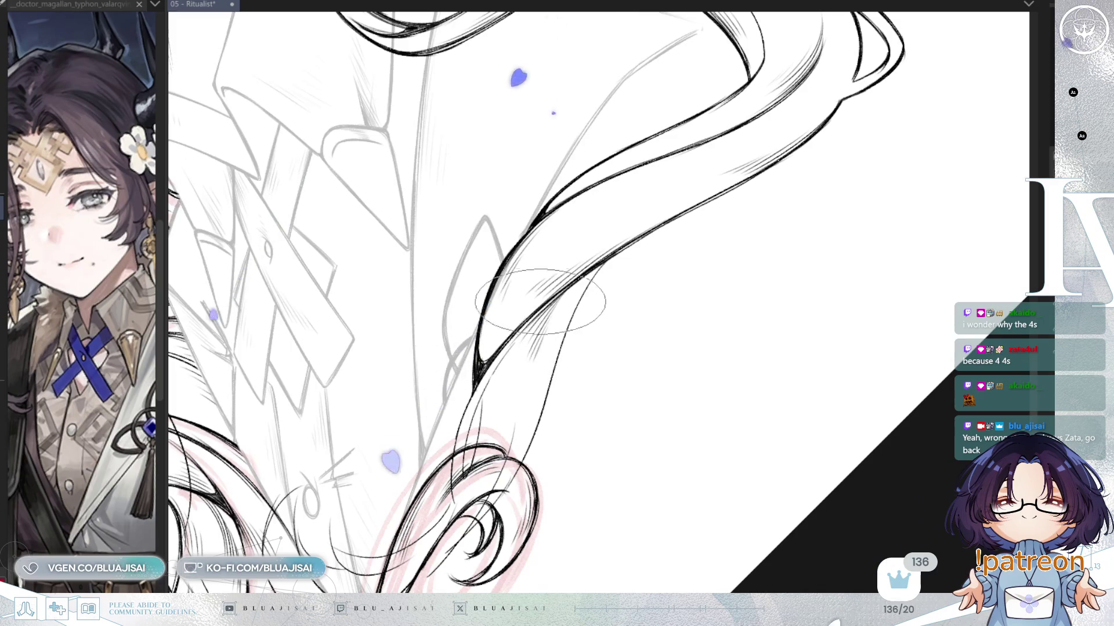
pyautogui.press('^')
pyautogui.press('^')
pyautogui.press('^')
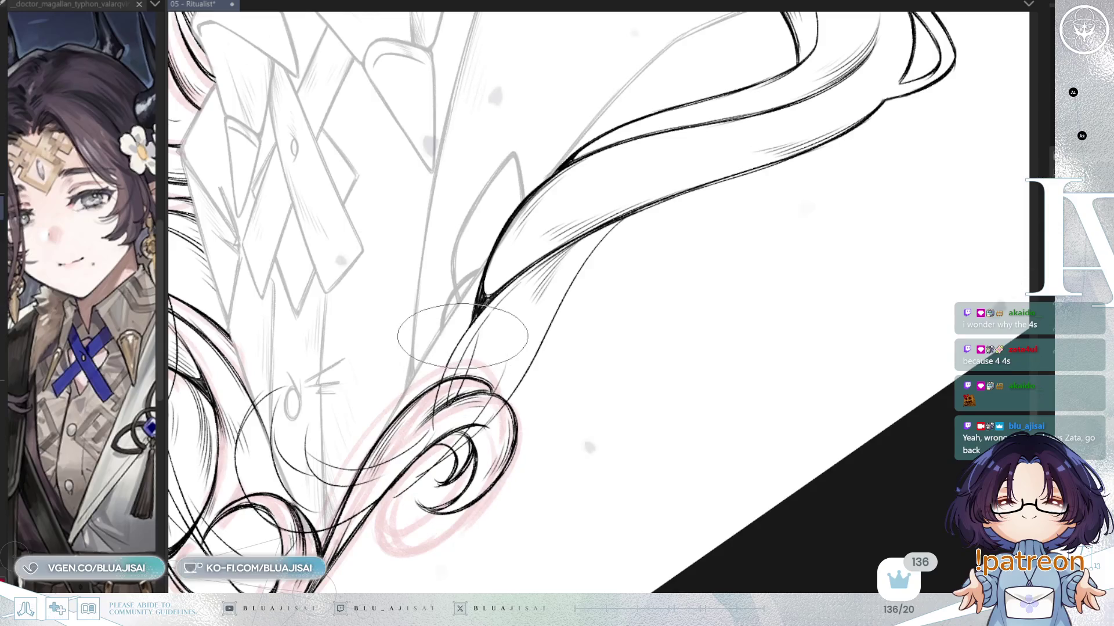
pyautogui.press('^')
pyautogui.press('^')
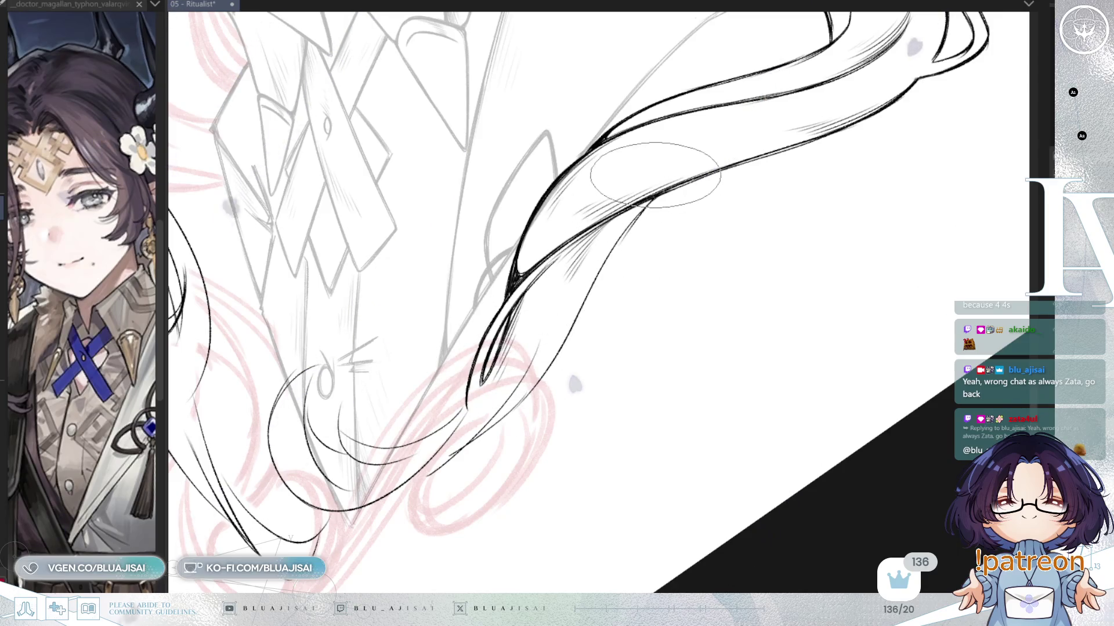
pyautogui.moveTo(633, 204)
pyautogui.mouseDown()
pyautogui.moveTo(629, 261)
pyautogui.moveTo(633, 239)
pyautogui.mouseUp()
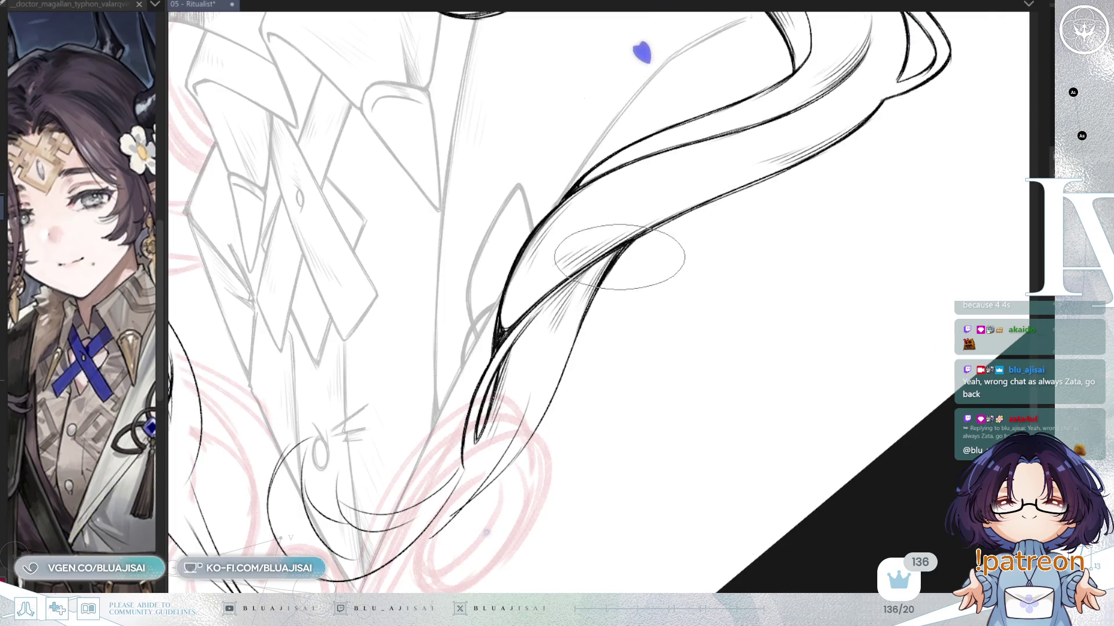
pyautogui.press('-')
pyautogui.press('-')
pyautogui.press('-')
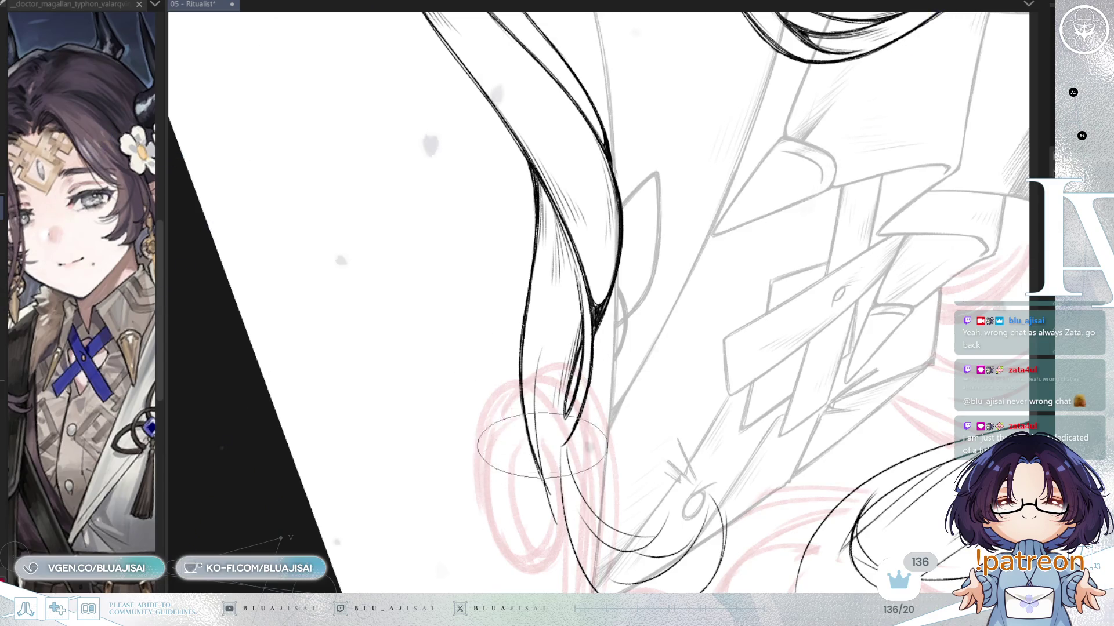
pyautogui.press('^')
pyautogui.press('^')
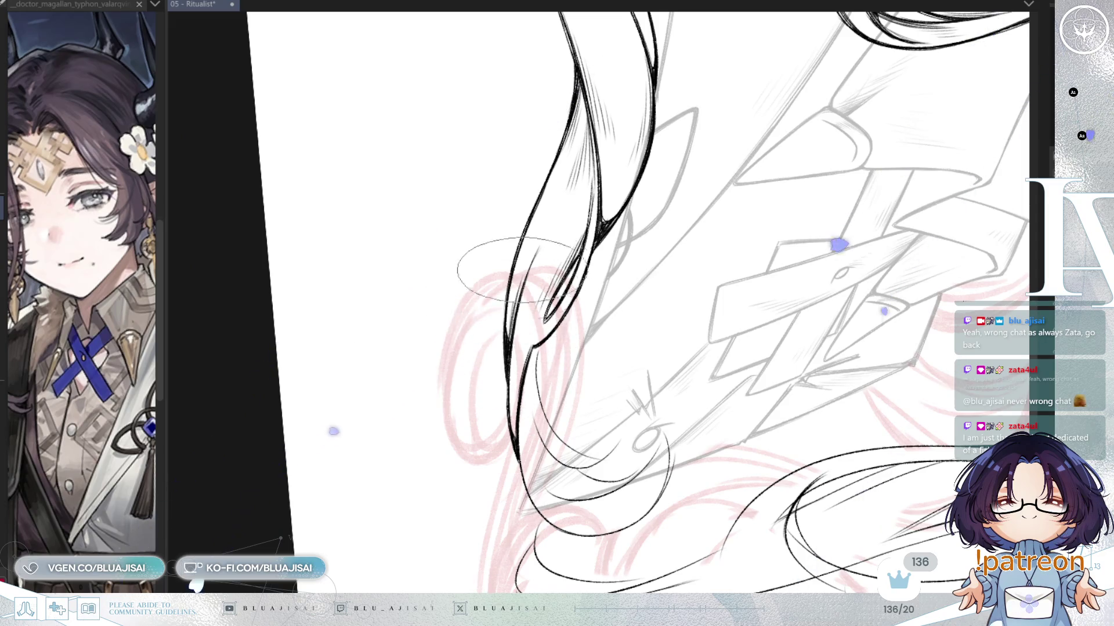
# Step: Ink thin lines on both hanging strands to their curled tips and save the 05 - Ritualist file
pyautogui.moveTo(580, 232)
pyautogui.mouseDown()
pyautogui.moveTo(579, 270)
pyautogui.moveTo(523, 244)
pyautogui.mouseUp()
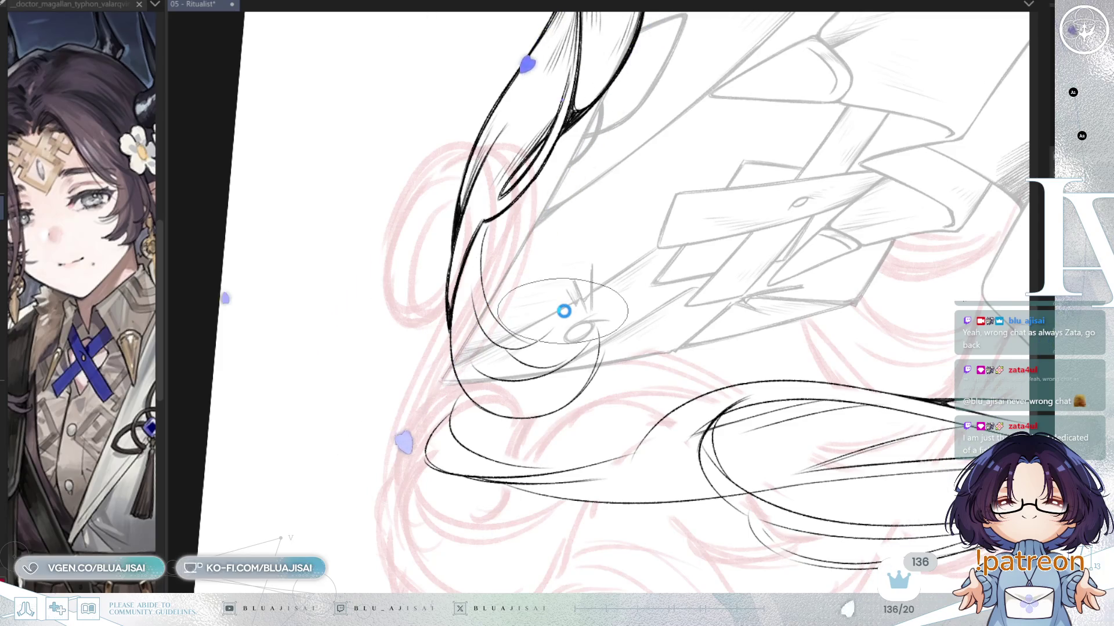
pyautogui.hotkey('ctrl', 's')
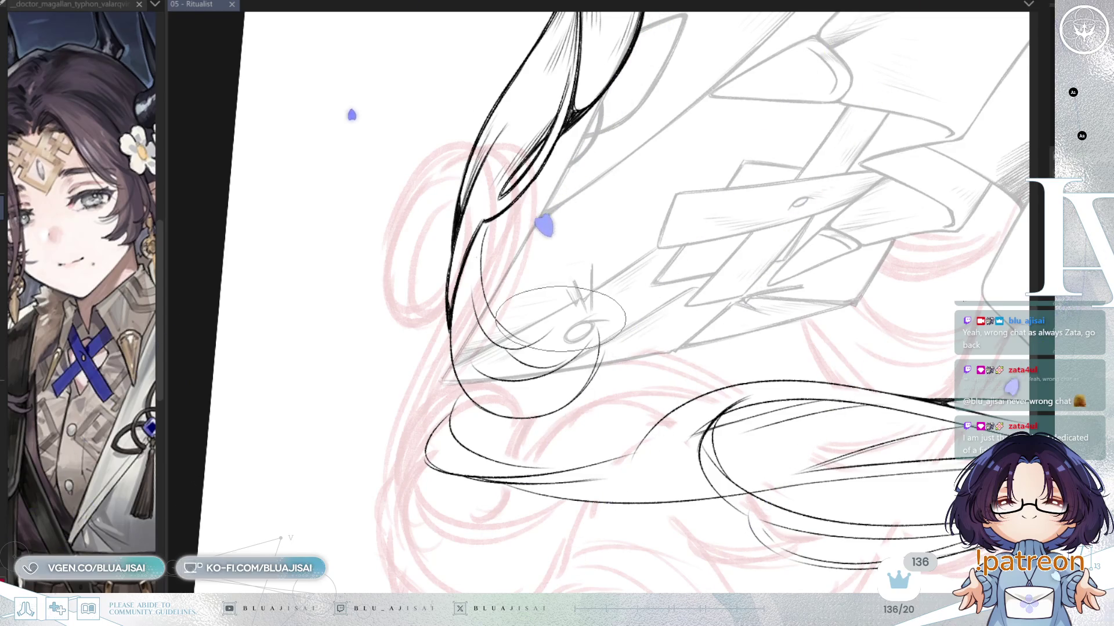
pyautogui.scroll(-1, 560, 319)
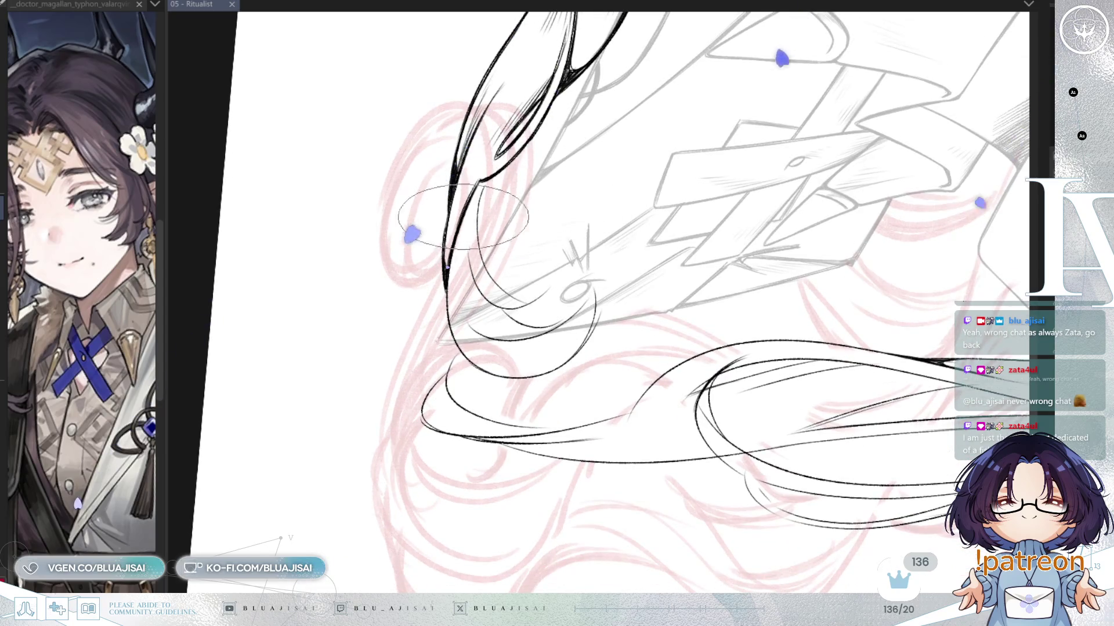
pyautogui.moveTo(513, 207); pyautogui.dragTo(380, 194)
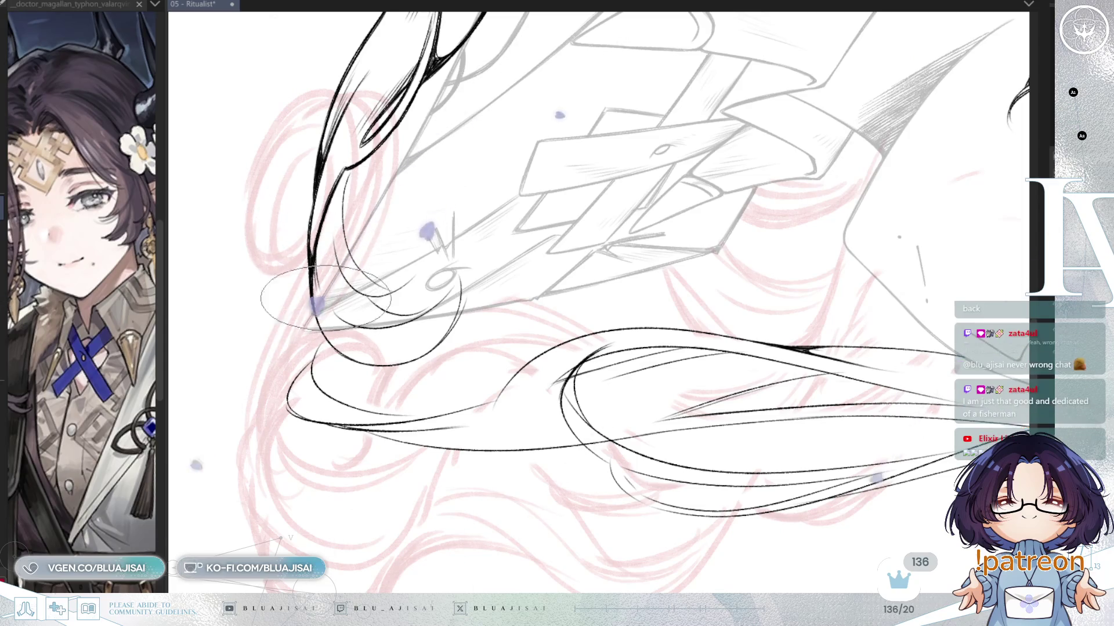
pyautogui.moveTo(389, 286)
pyautogui.mouseDown()
pyautogui.moveTo(650, 276)
pyautogui.moveTo(688, 244)
pyautogui.mouseUp()
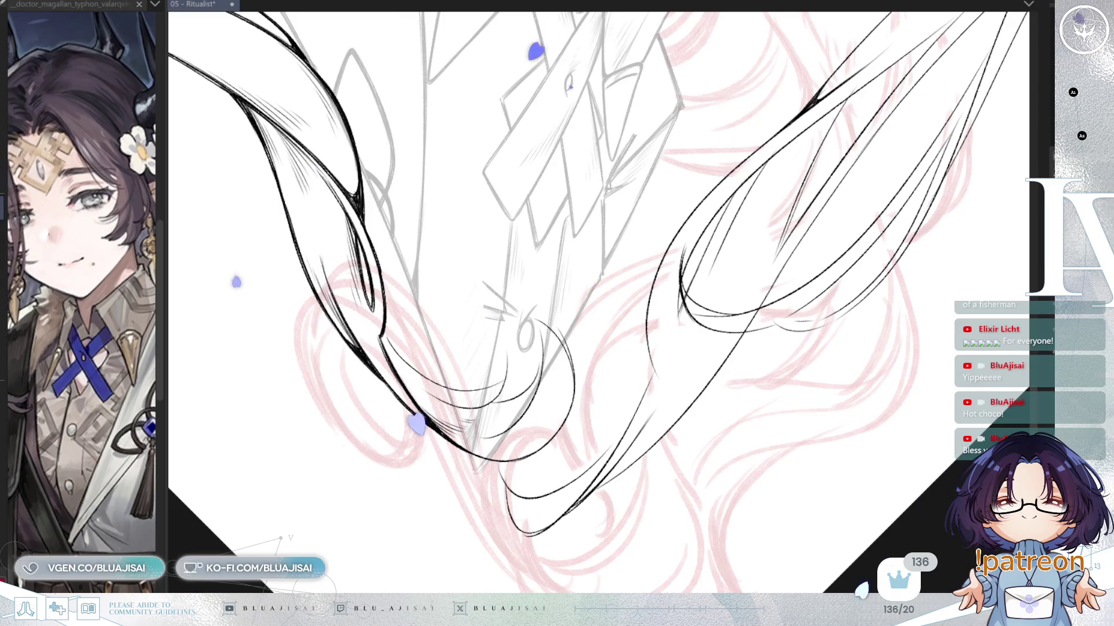
# Step: Ink more hair strands near the collar ornament's left end and sketch a faint guide oval there
pyautogui.moveTo(725, 278)
pyautogui.mouseDown()
pyautogui.moveTo(770, 329)
pyautogui.moveTo(748, 235)
pyautogui.moveTo(687, 266)
pyautogui.mouseUp()
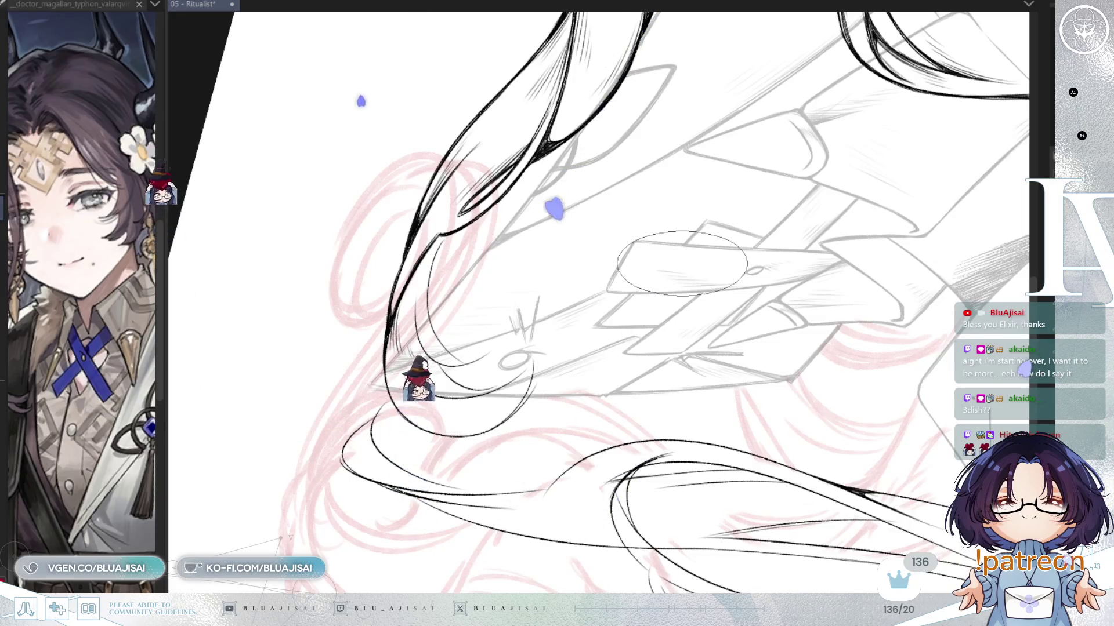
pyautogui.moveTo(681, 264); pyautogui.dragTo(747, 167)
pyautogui.press('Delete')
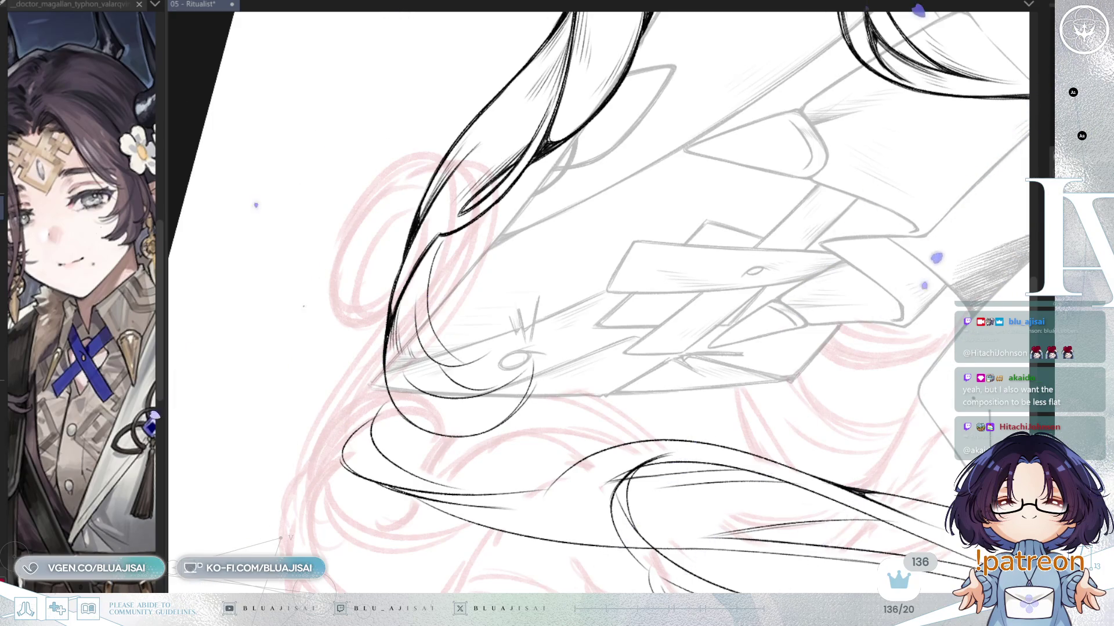
pyautogui.hscroll(2, 765, 268)
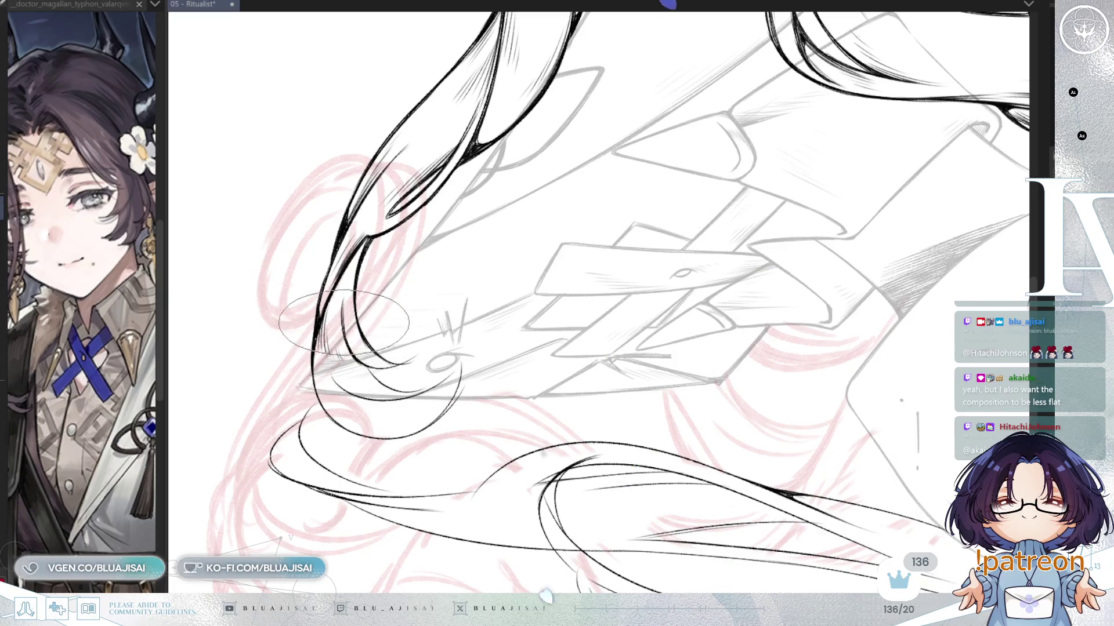
# Step: Ink heavy black strokes along the long wavy strands into the hooked curl below the collar ornament
pyautogui.moveTo(428, 352)
pyautogui.mouseDown()
pyautogui.moveTo(508, 436)
pyautogui.moveTo(525, 339)
pyautogui.mouseUp()
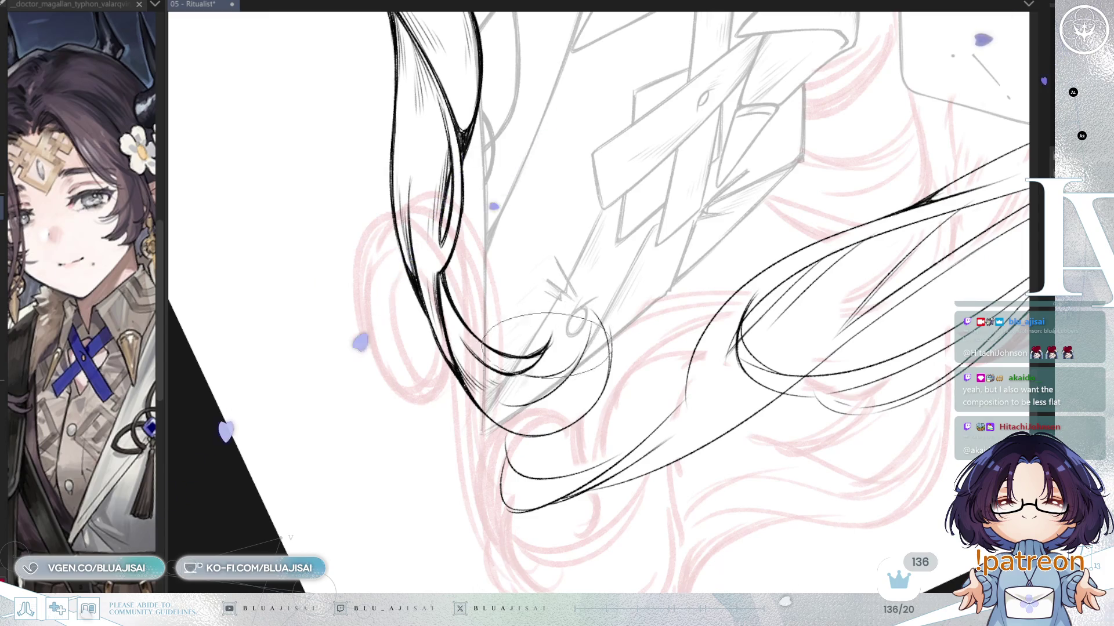
pyautogui.press('h')
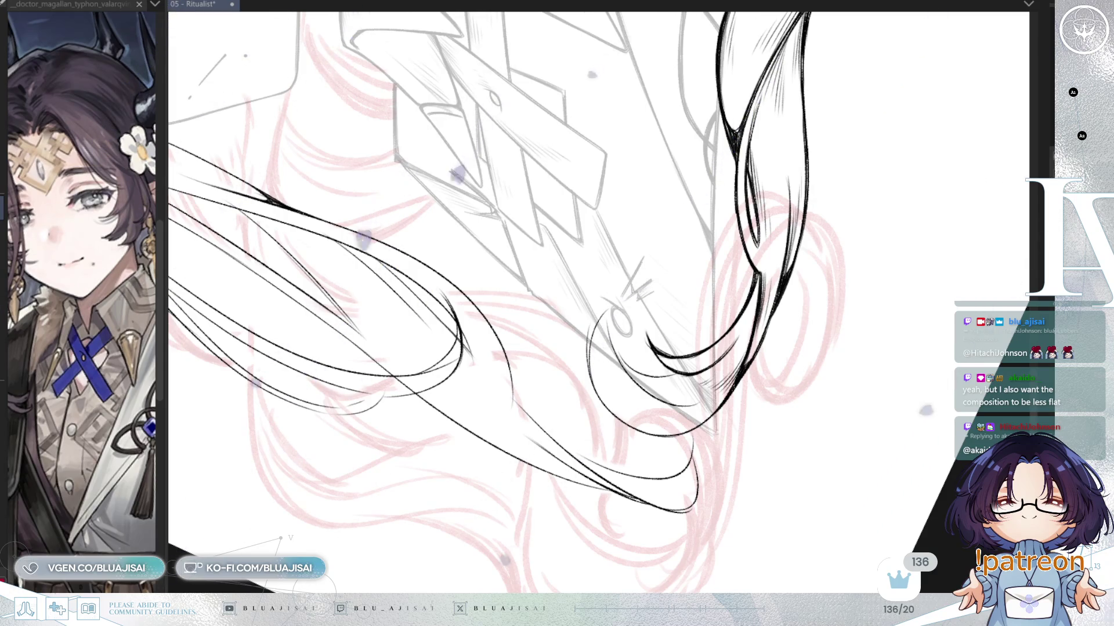
pyautogui.moveTo(754, 324)
pyautogui.mouseDown()
pyautogui.moveTo(781, 323)
pyautogui.moveTo(730, 342)
pyautogui.moveTo(618, 310)
pyautogui.mouseUp()
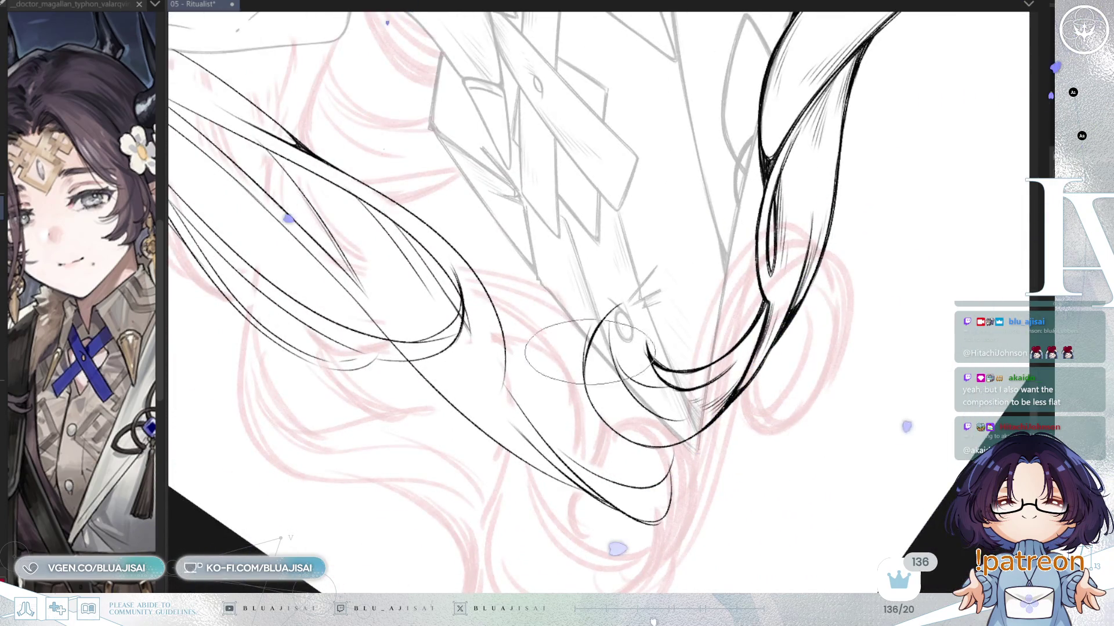
pyautogui.moveTo(586, 324); pyautogui.dragTo(597, 328)
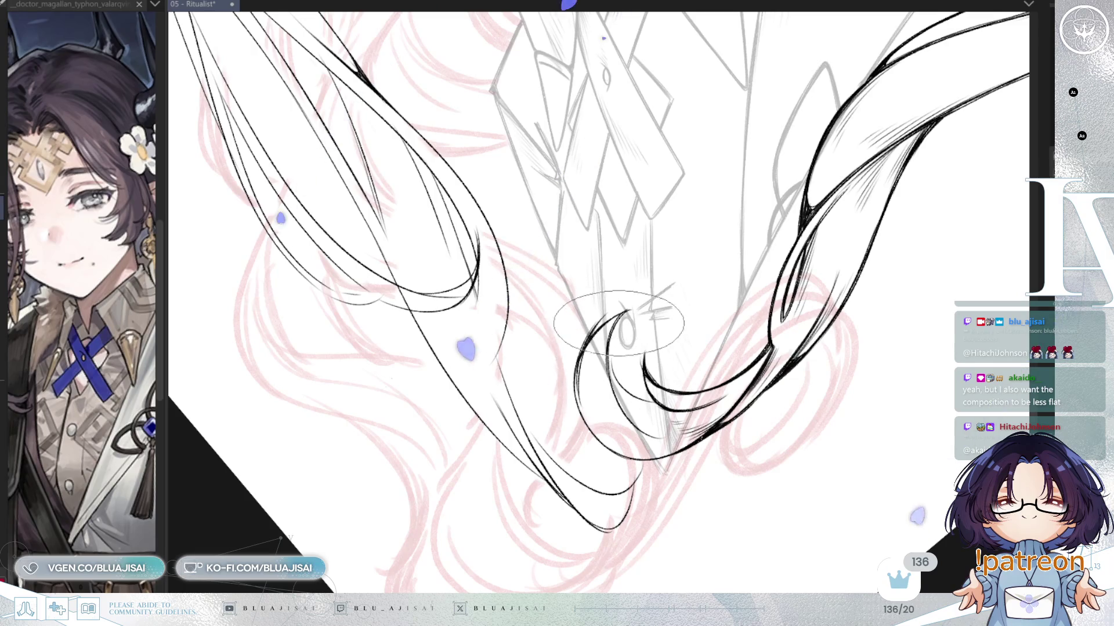
pyautogui.moveTo(617, 325); pyautogui.dragTo(603, 333)
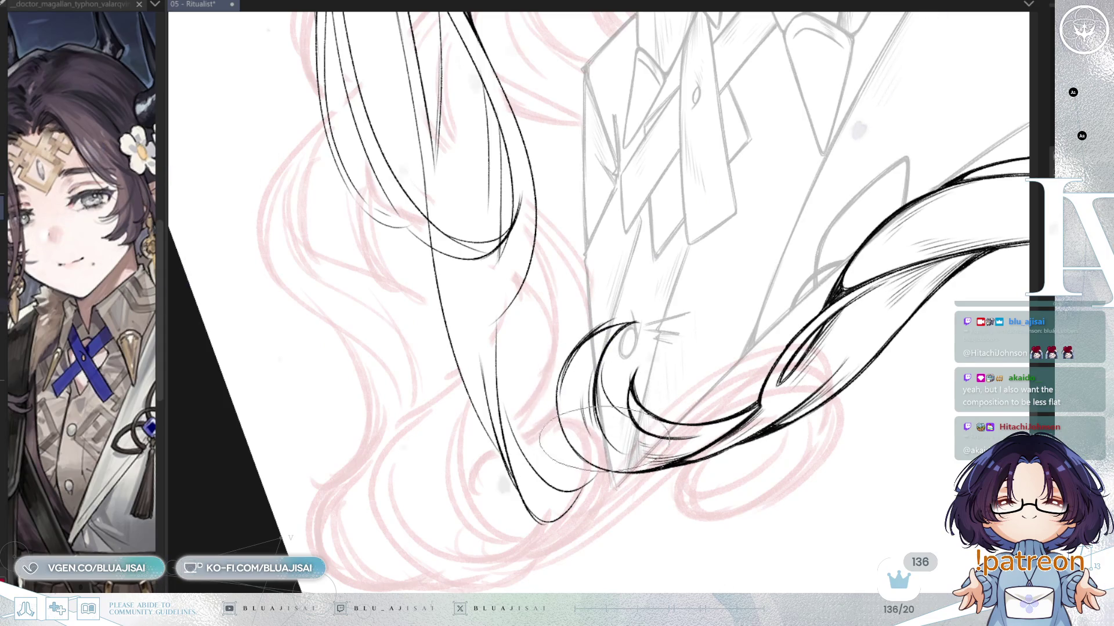
pyautogui.moveTo(615, 386)
pyautogui.mouseDown()
pyautogui.moveTo(657, 353)
pyautogui.moveTo(631, 339)
pyautogui.mouseUp()
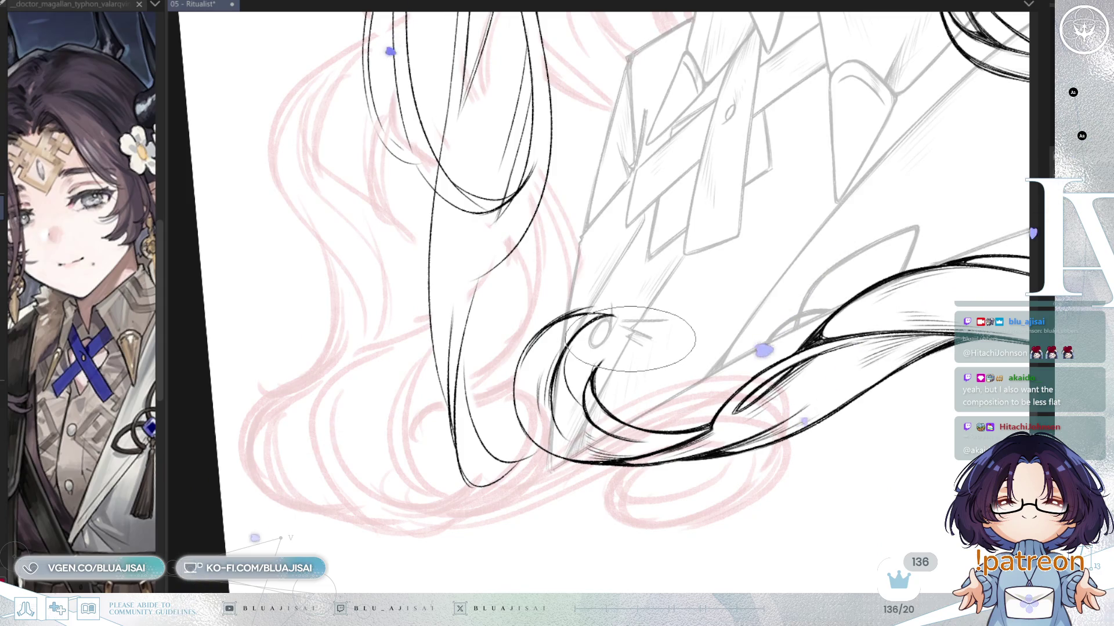
pyautogui.press('^')
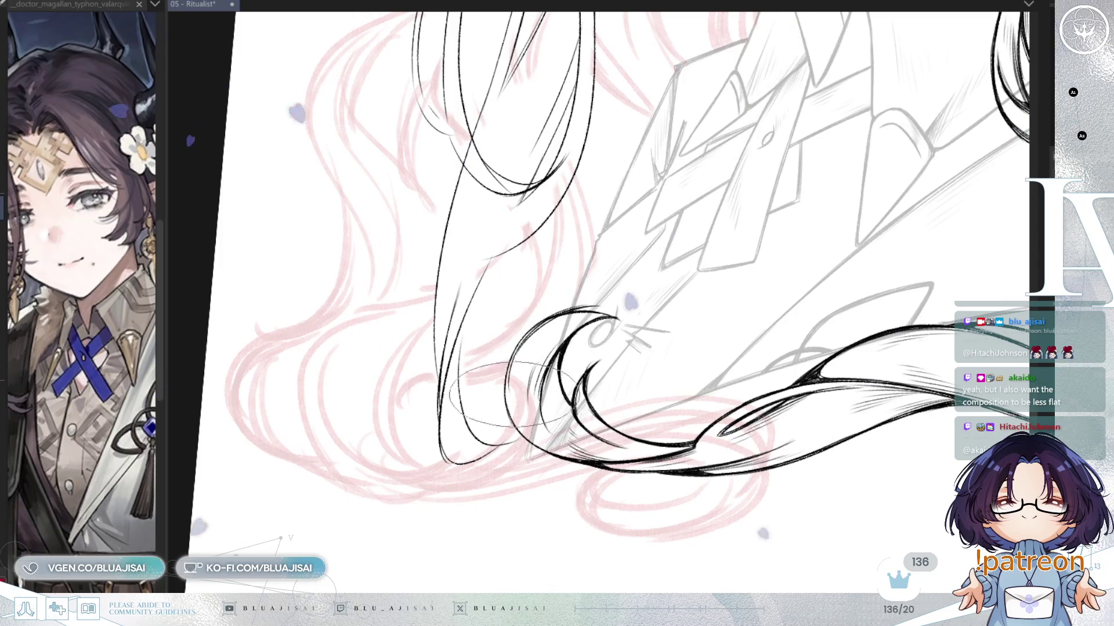
pyautogui.moveTo(667, 372)
pyautogui.mouseDown()
pyautogui.moveTo(746, 378)
pyautogui.moveTo(655, 400)
pyautogui.mouseUp()
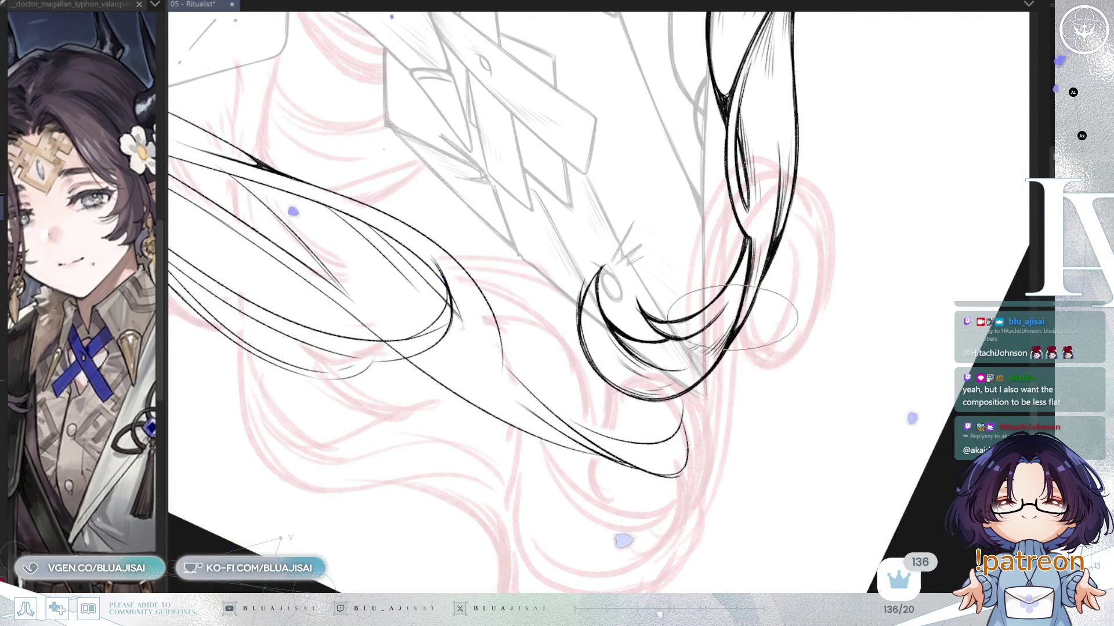
pyautogui.moveTo(763, 245)
pyautogui.mouseDown()
pyautogui.moveTo(784, 364)
pyautogui.moveTo(871, 99)
pyautogui.mouseUp()
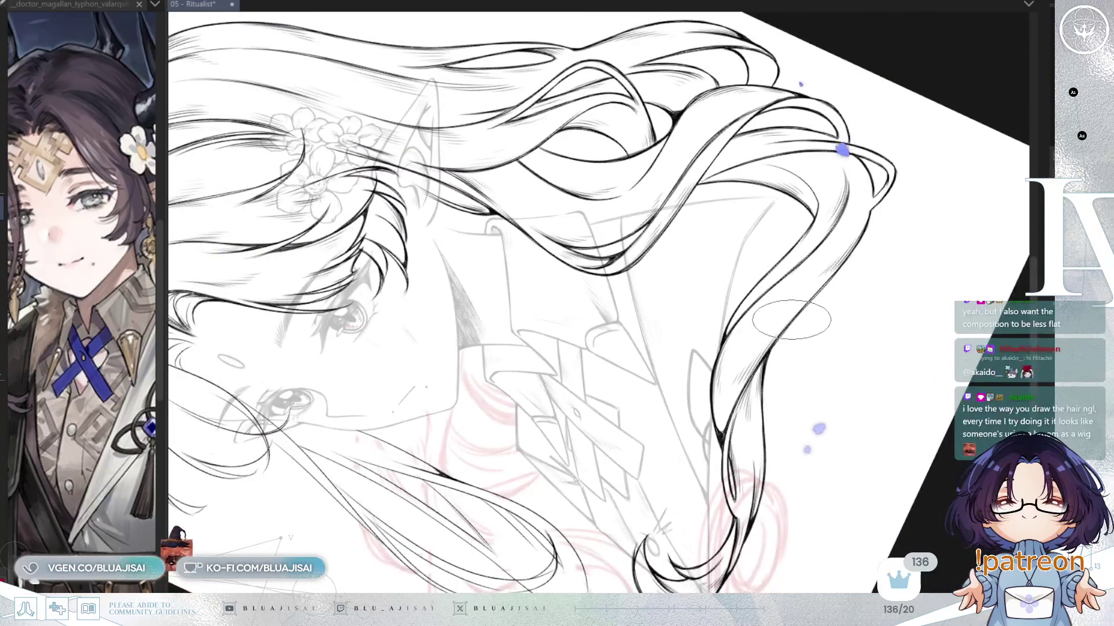
pyautogui.moveTo(788, 239)
pyautogui.mouseDown()
pyautogui.moveTo(789, 322)
pyautogui.moveTo(736, 258)
pyautogui.mouseUp()
pyautogui.moveTo(868, 181)
pyautogui.mouseDown()
pyautogui.moveTo(853, 117)
pyautogui.moveTo(878, 149)
pyautogui.moveTo(714, 205)
pyautogui.mouseUp()
pyautogui.scroll(1, 715, 205)
pyautogui.scroll(1, 715, 204)
pyautogui.scroll(-1, 638, 348)
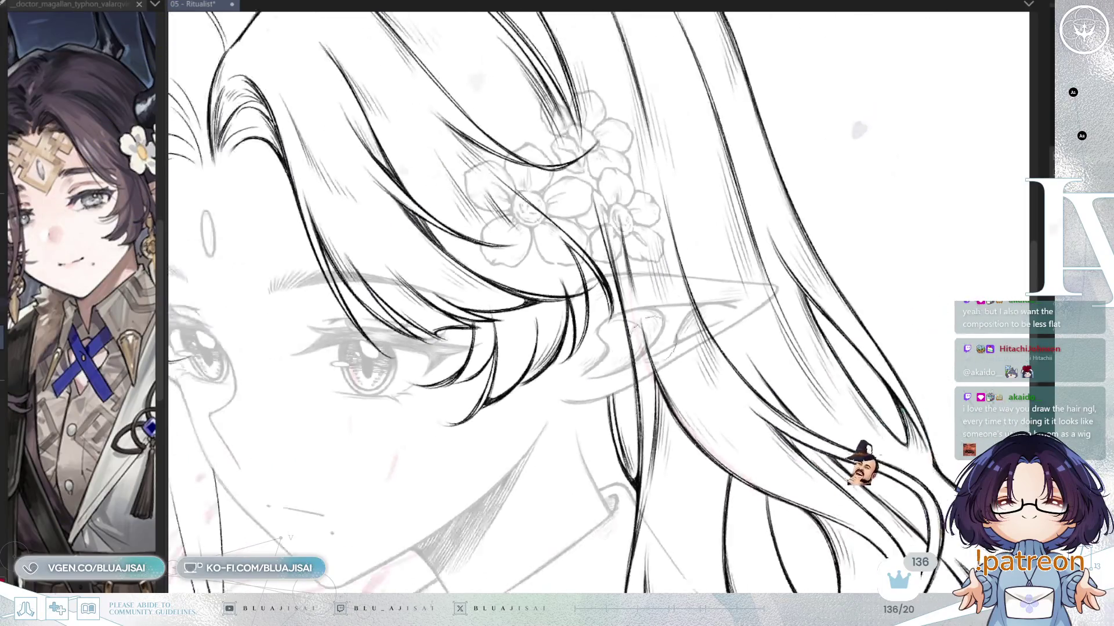
pyautogui.scroll(-1, 749, 255)
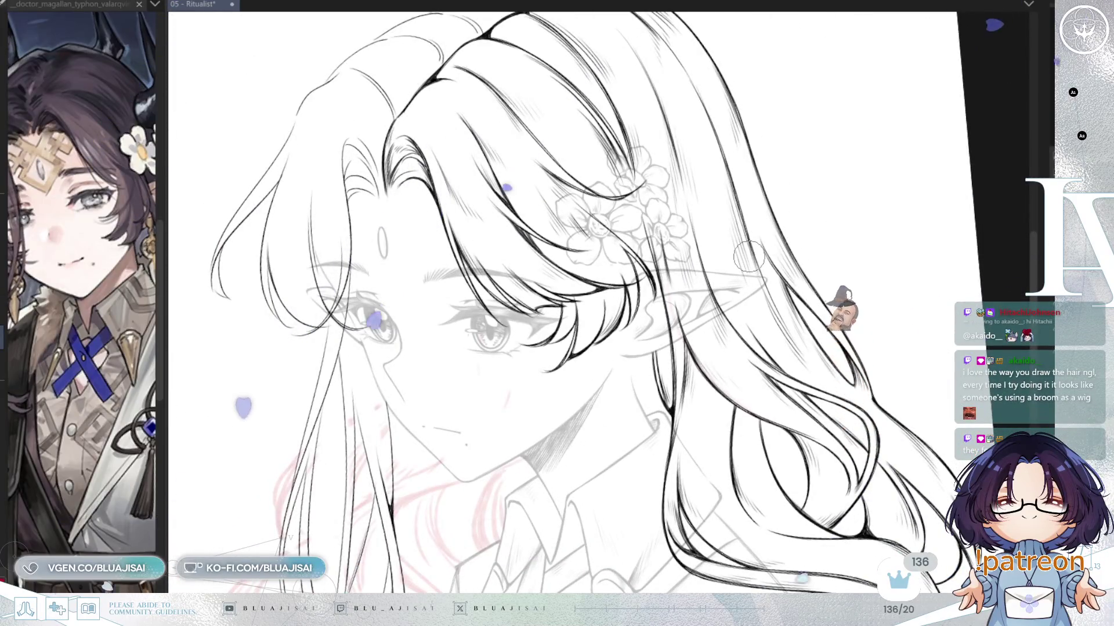
pyautogui.scroll(-2, 867, 181)
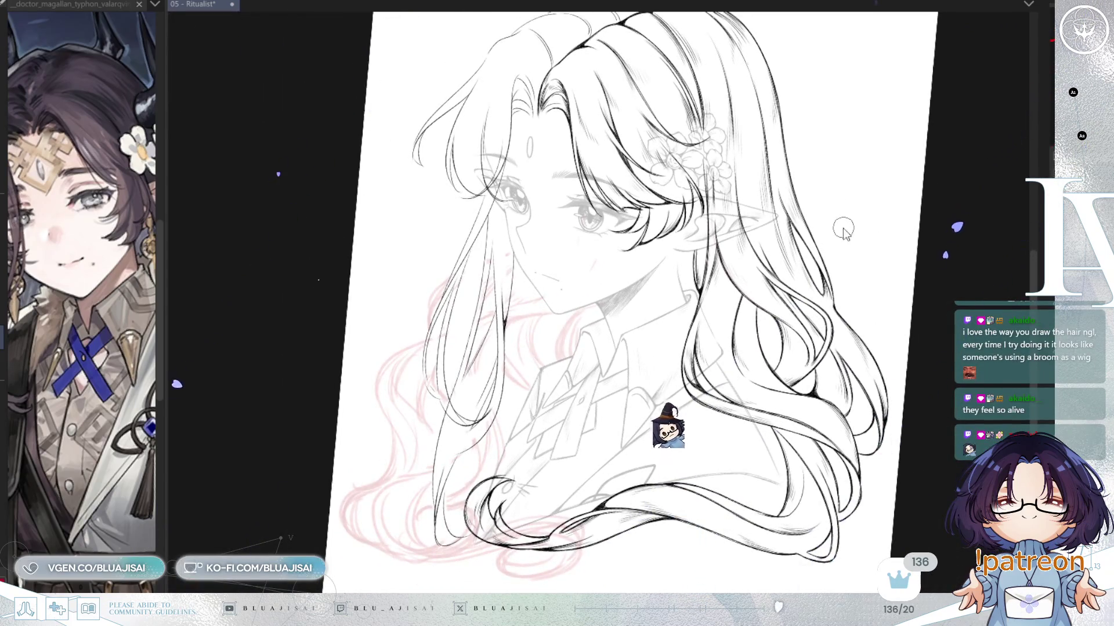
# Step: Save the Ritualist file with Ctrl+S and zoom in slightly on the face
pyautogui.hotkey('ctrl', 's')
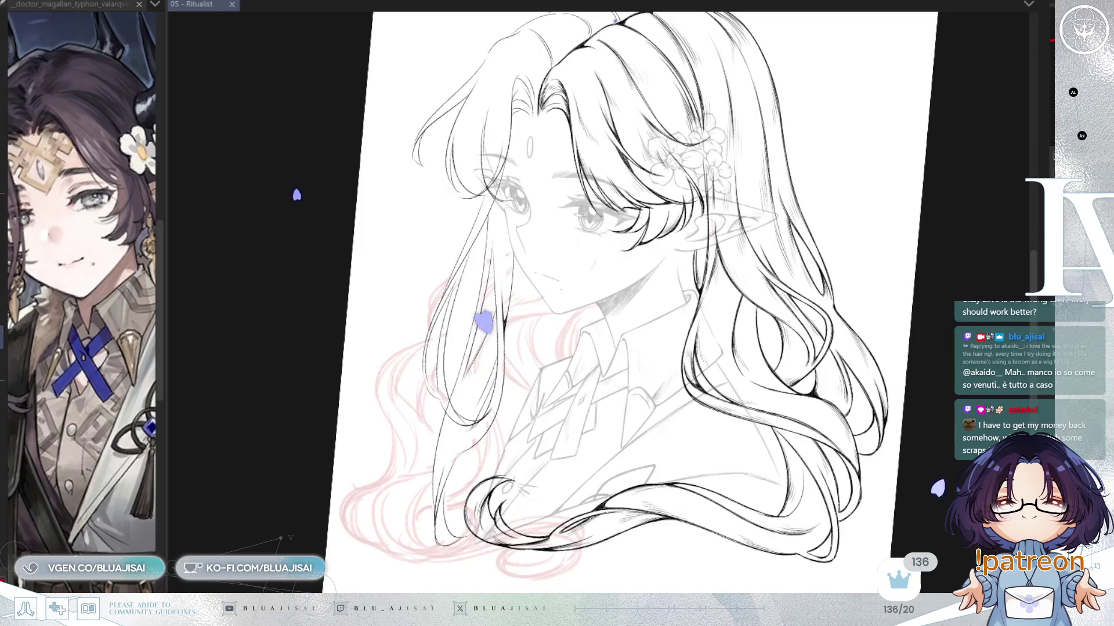
pyautogui.hotkey('ctrl', '+')
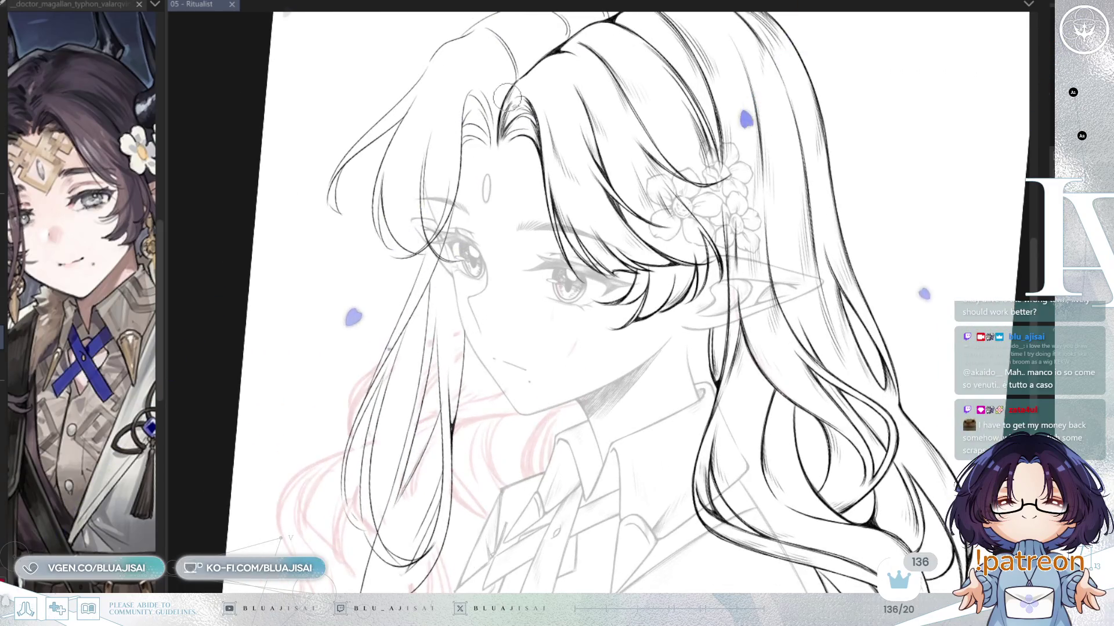
pyautogui.scroll(1, 506, 99)
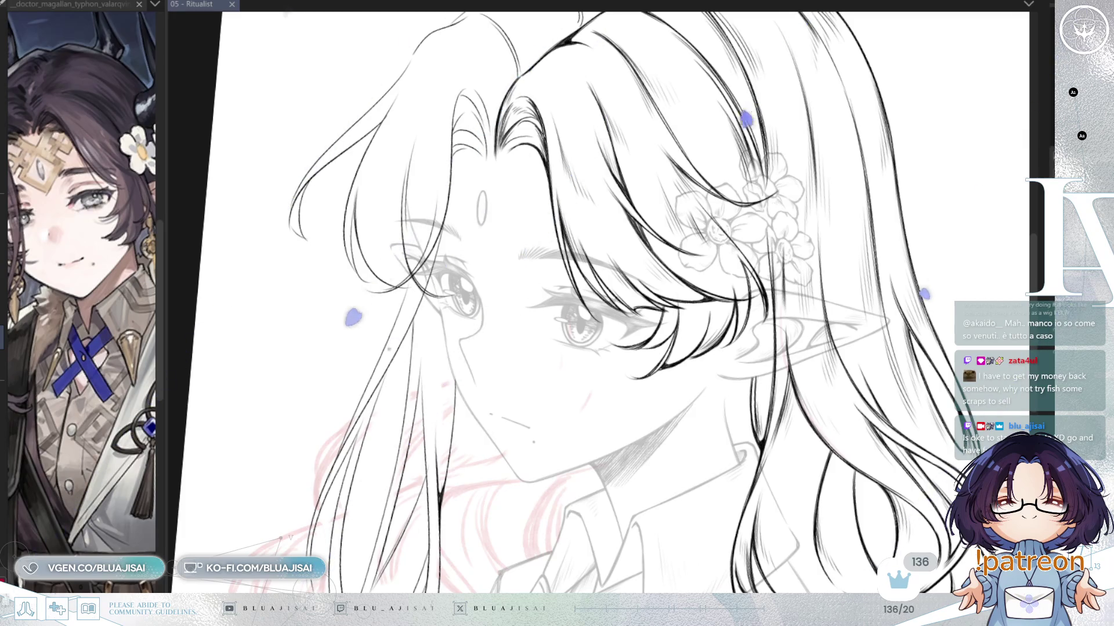
pyautogui.scroll(5, 562, 125)
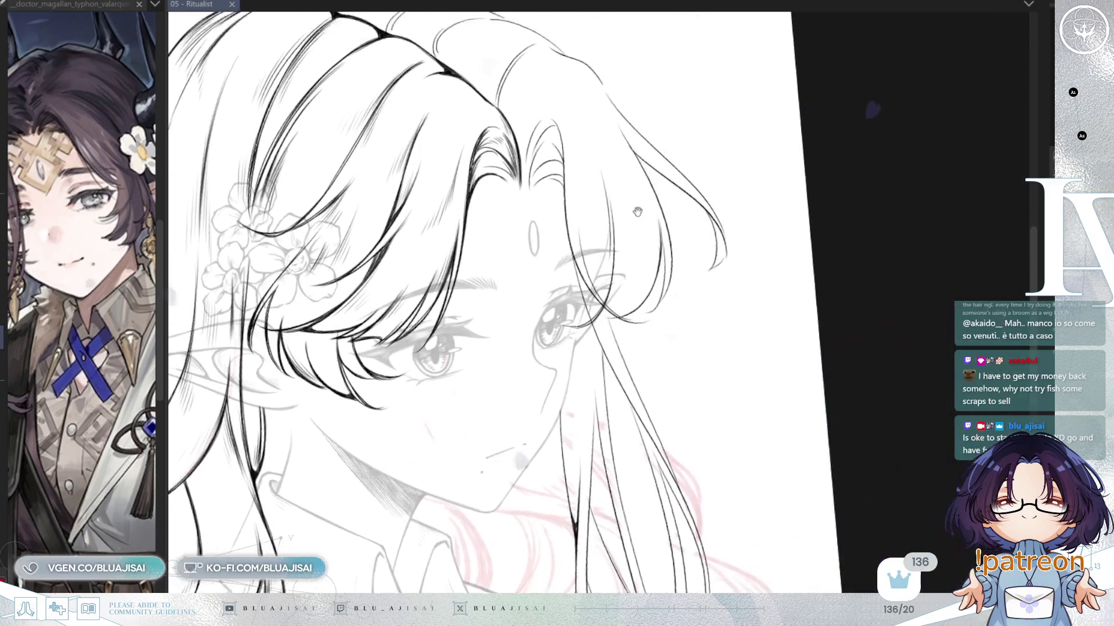
# Step: Sketch a thin guide ellipse over the hair parting and rotate the view to straighten the face
pyautogui.moveTo(561, 126)
pyautogui.mouseDown()
pyautogui.moveTo(566, 261)
pyautogui.moveTo(591, 253)
pyautogui.moveTo(583, 347)
pyautogui.moveTo(612, 360)
pyautogui.moveTo(611, 277)
pyautogui.moveTo(604, 325)
pyautogui.moveTo(620, 372)
pyautogui.moveTo(614, 226)
pyautogui.moveTo(609, 314)
pyautogui.moveTo(654, 178)
pyautogui.mouseUp()
pyautogui.press('-')
pyautogui.press('-')
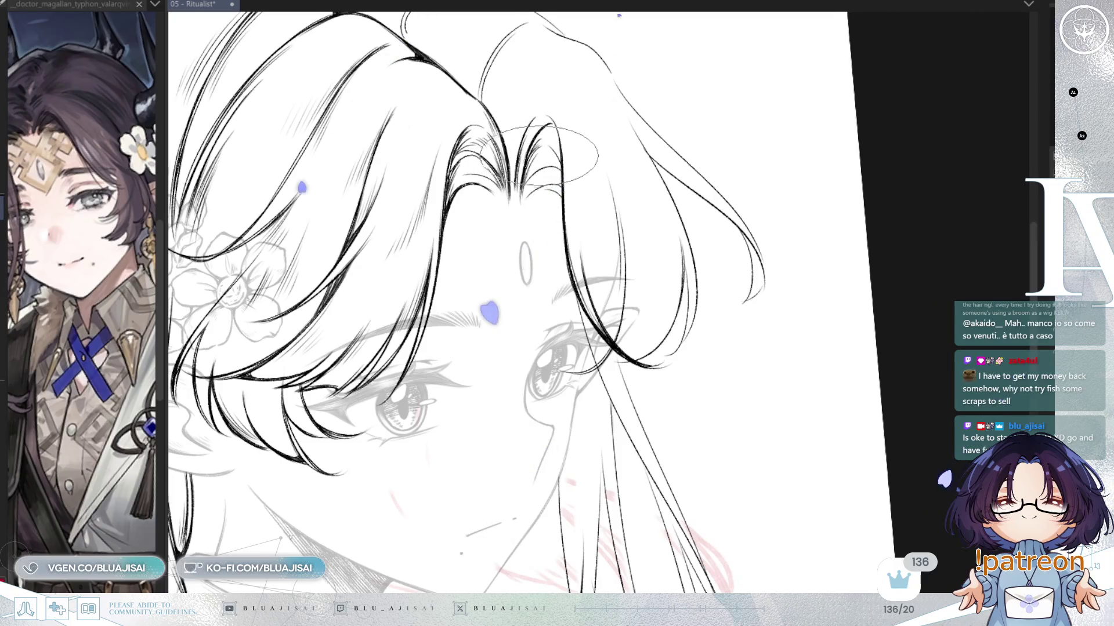
pyautogui.press('-')
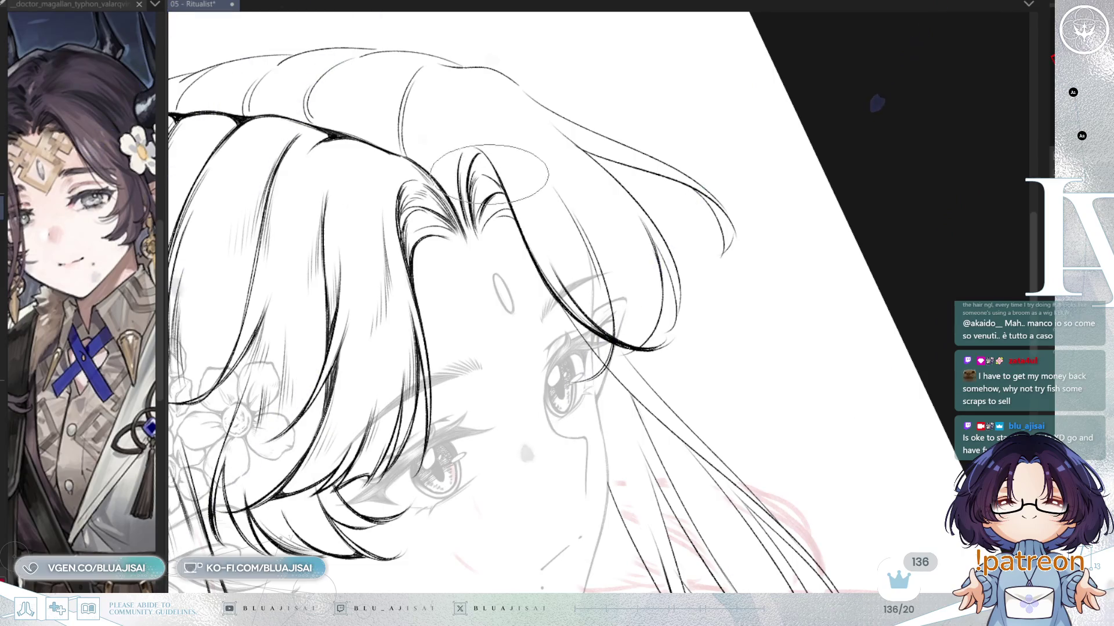
pyautogui.press('h')
pyautogui.press('-')
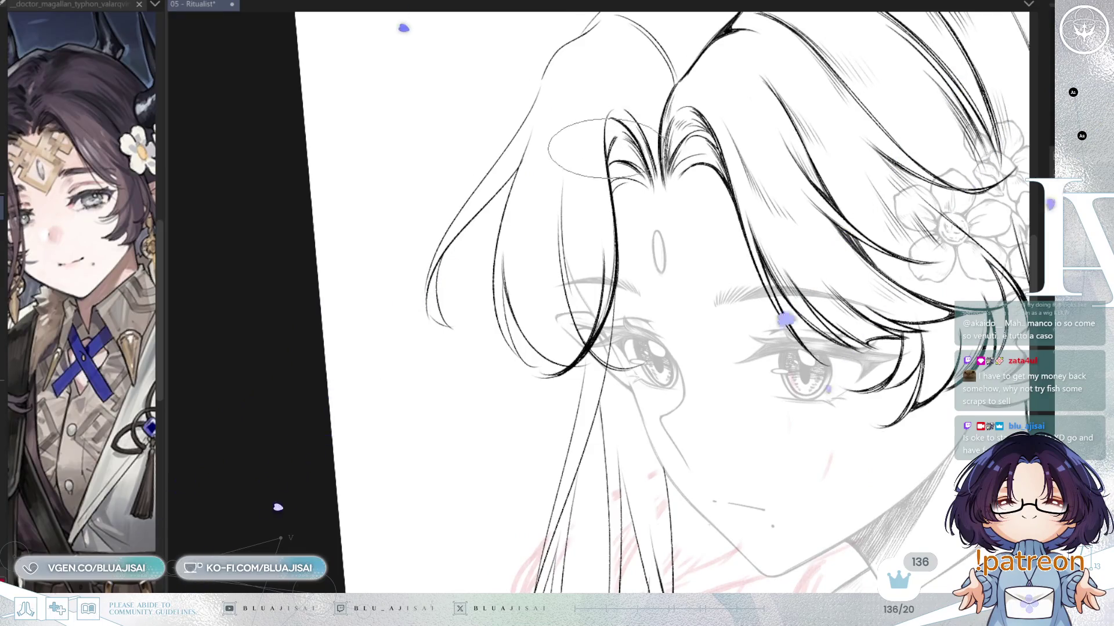
pyautogui.press('h')
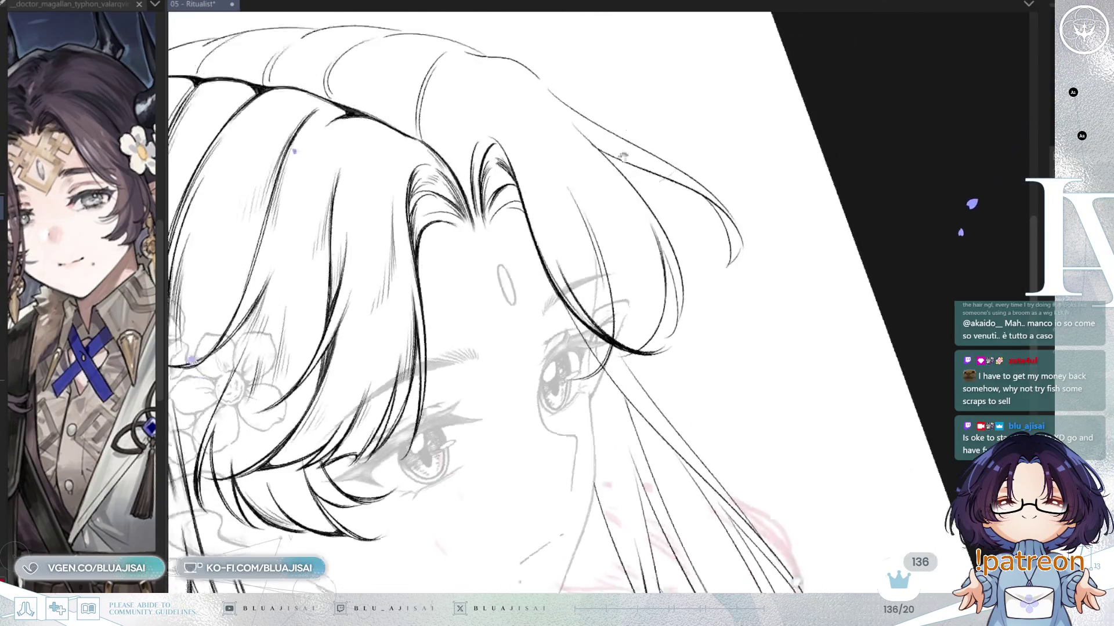
pyautogui.press('-')
pyautogui.press('-')
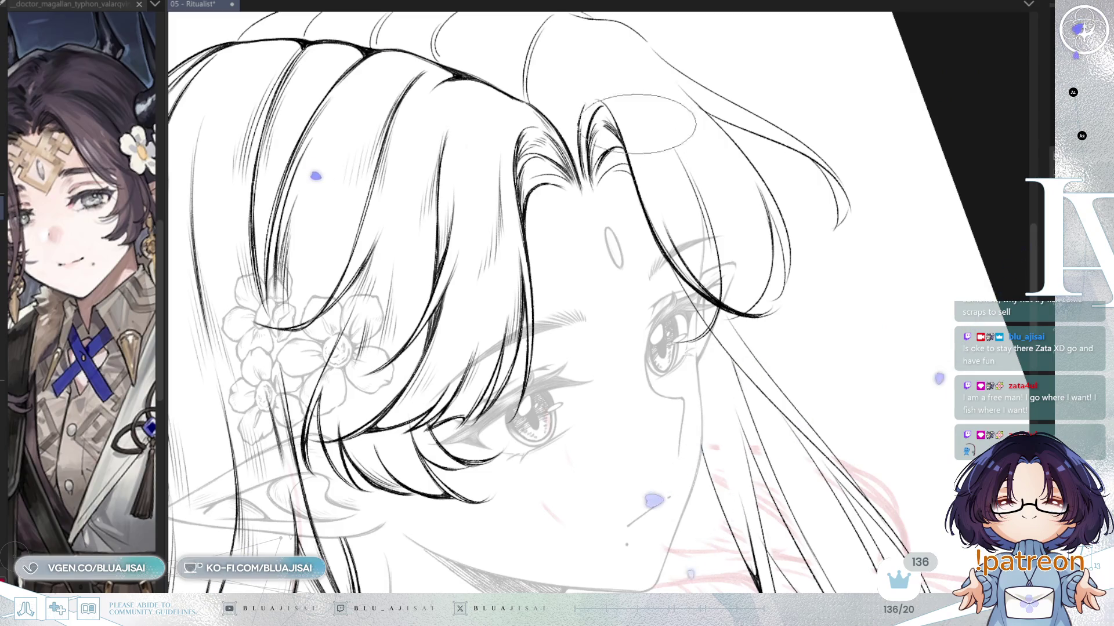
# Step: Check the fringe linework in mirrored view and pan along the fringe strands
pyautogui.scroll(2, 638, 145)
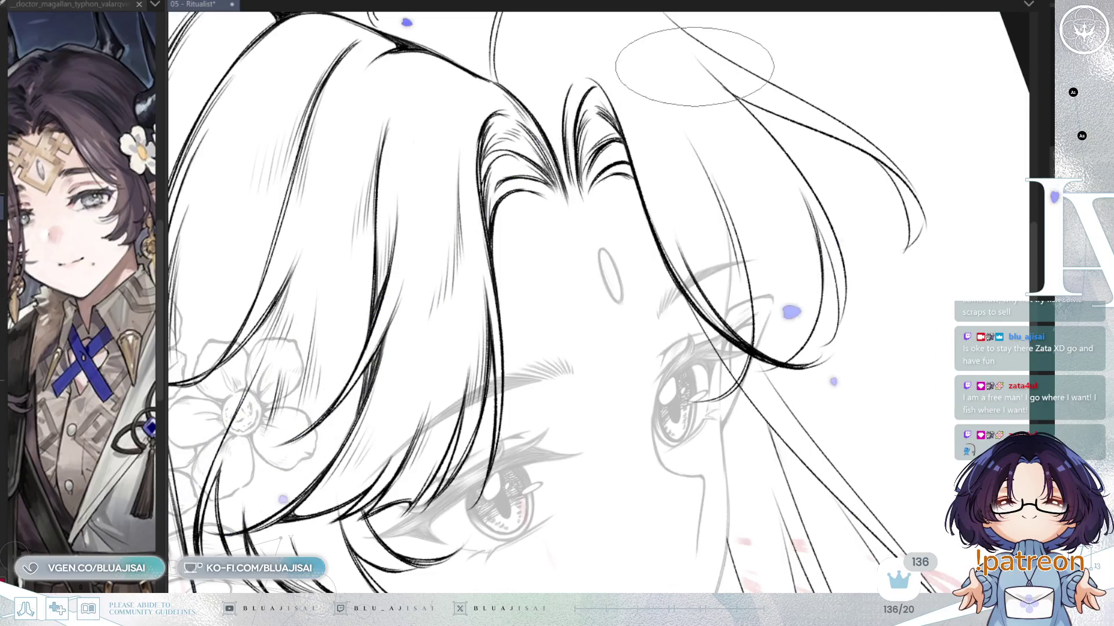
pyautogui.press('h')
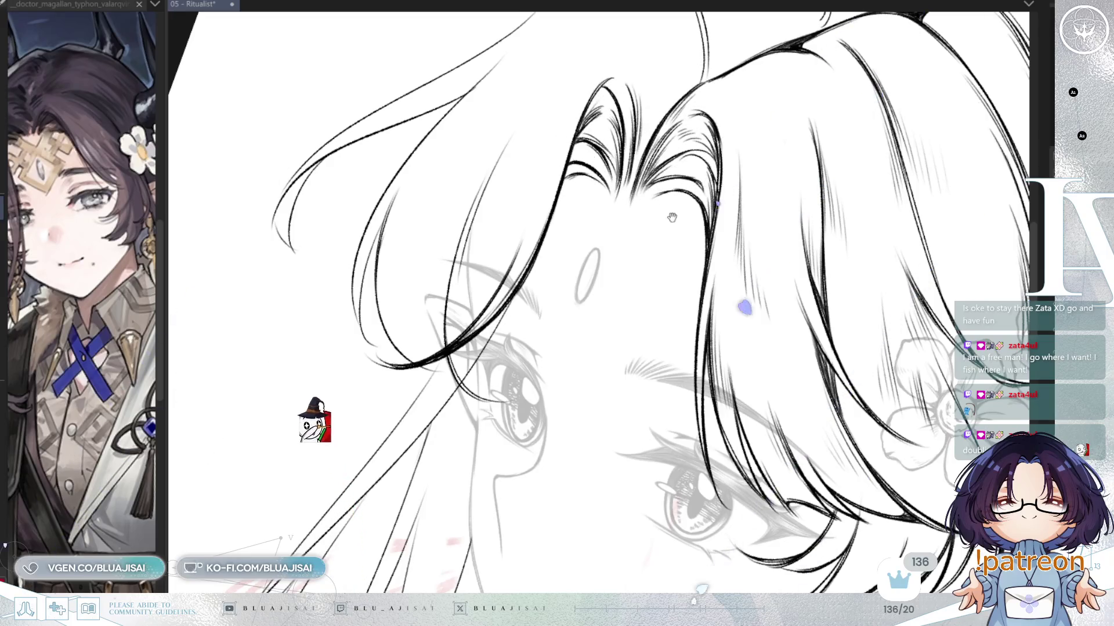
pyautogui.scroll(-3, 676, 125)
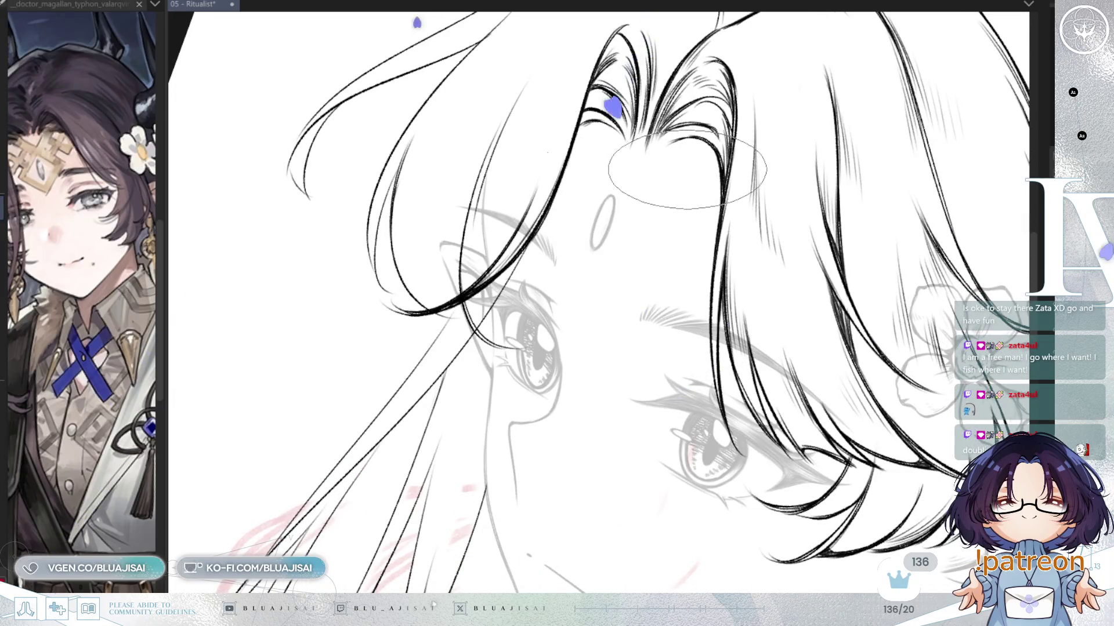
pyautogui.scroll(5, 693, 162)
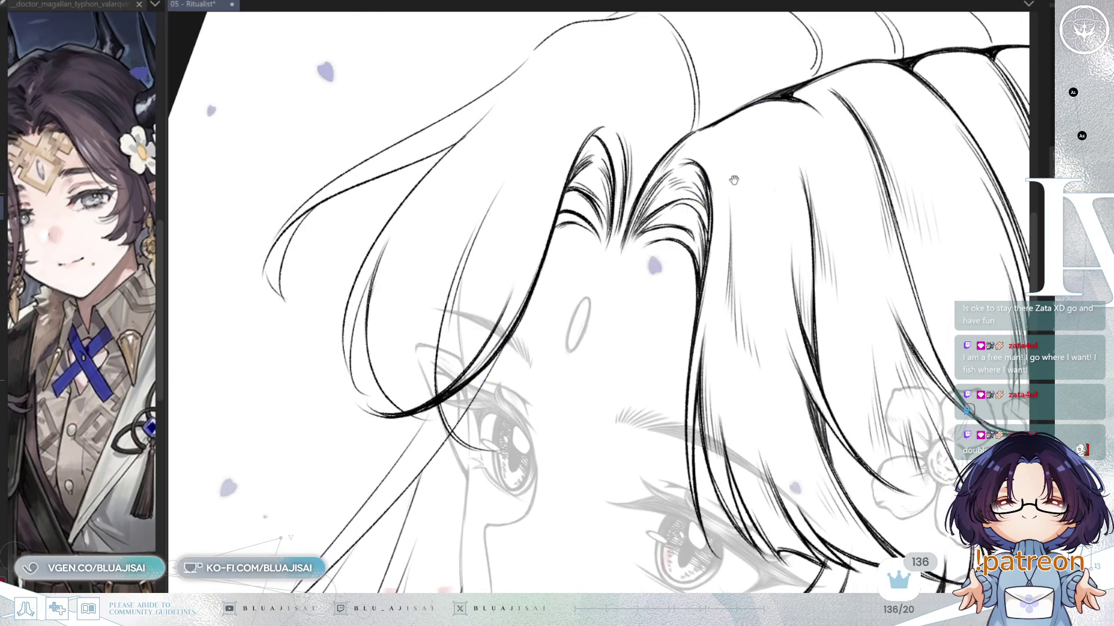
pyautogui.scroll(3, 725, 148)
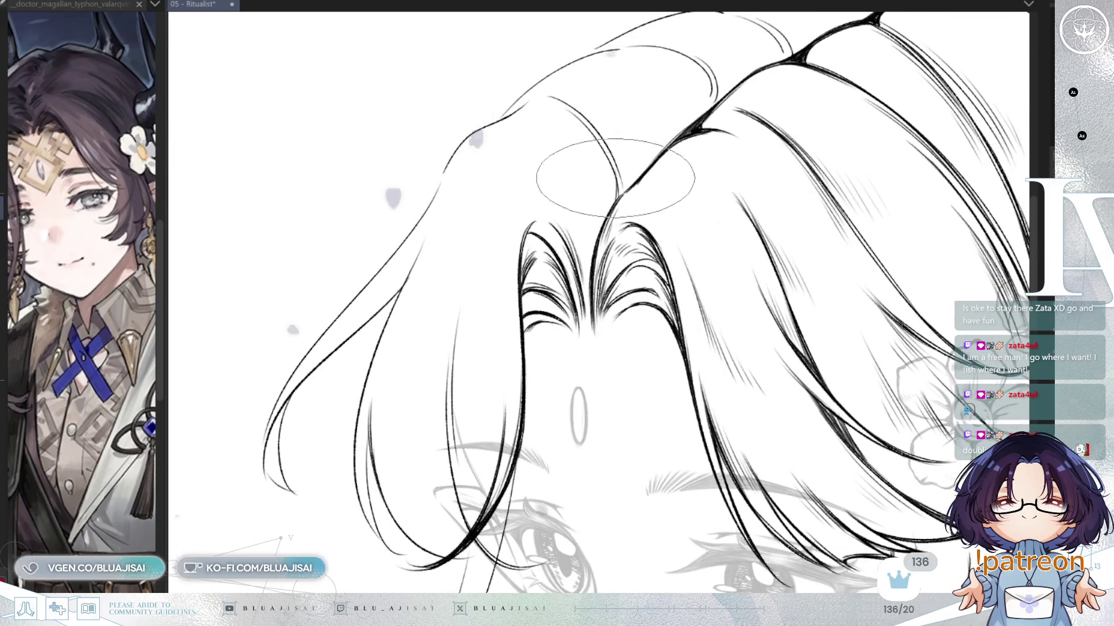
pyautogui.press('h')
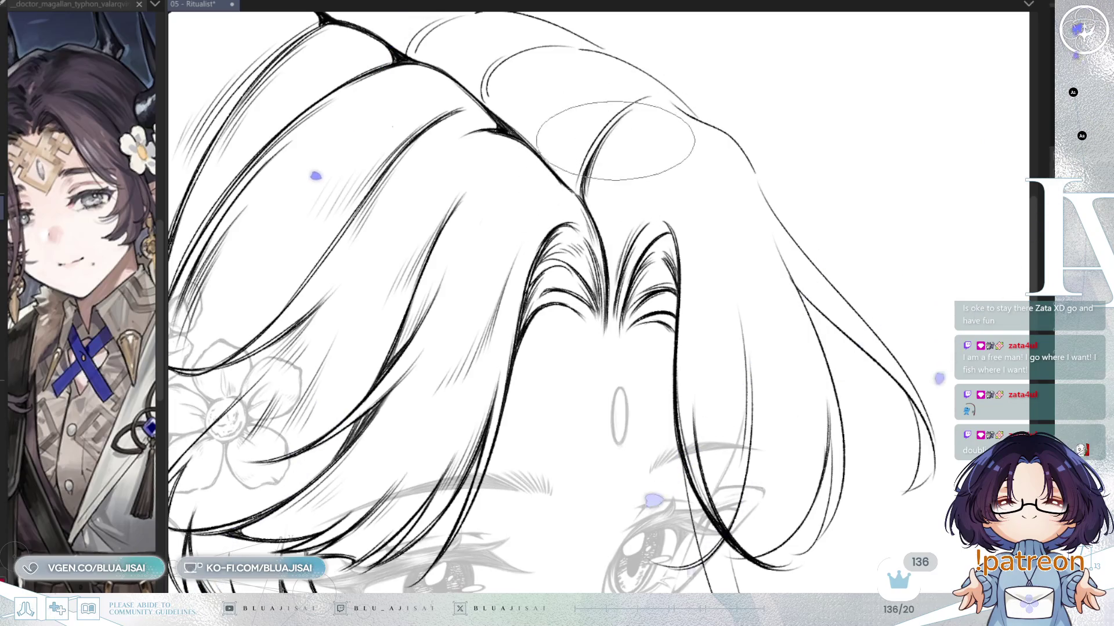
pyautogui.moveTo(604, 226); pyautogui.dragTo(579, 158)
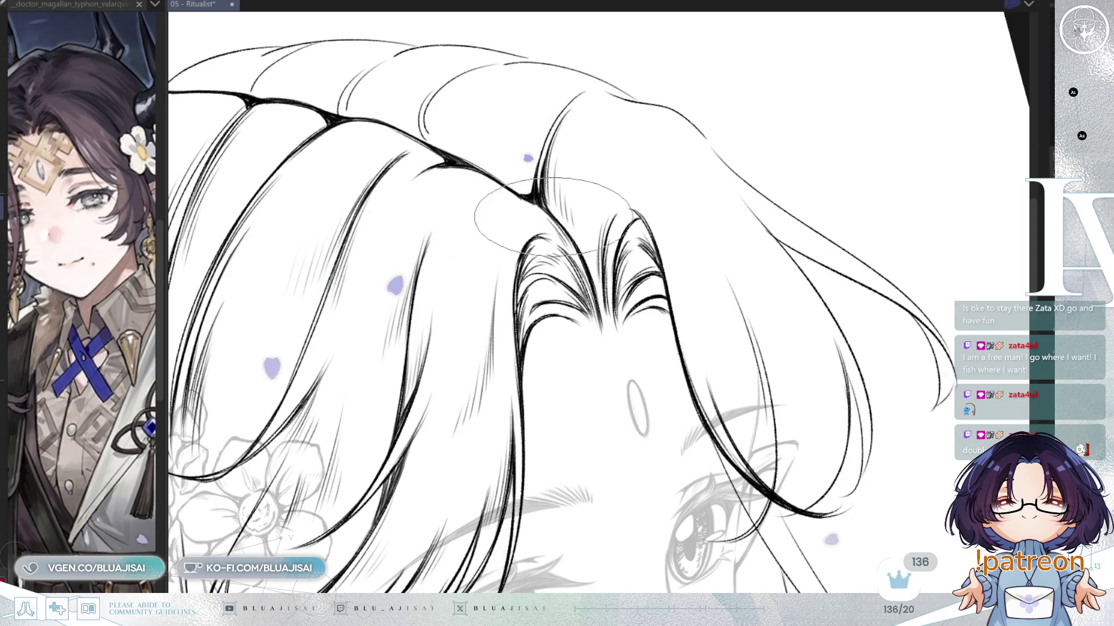
pyautogui.moveTo(641, 115)
pyautogui.mouseDown()
pyautogui.moveTo(687, 127)
pyautogui.moveTo(723, 103)
pyautogui.moveTo(740, 111)
pyautogui.mouseUp()
pyautogui.moveTo(637, 100); pyautogui.dragTo(712, 122)
pyautogui.moveTo(858, 98)
pyautogui.mouseDown()
pyautogui.moveTo(805, 93)
pyautogui.moveTo(659, 125)
pyautogui.moveTo(548, 105)
pyautogui.mouseUp()
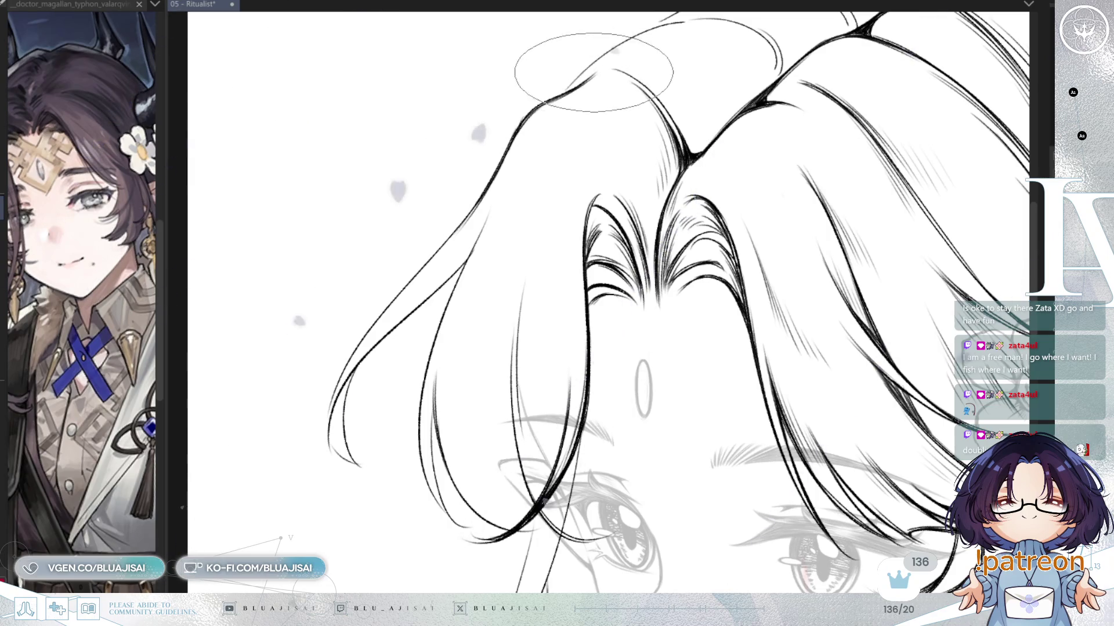
# Step: Ink thin fringe strands with fine hatching at the centre parting, then unmirror the view
pyautogui.moveTo(531, 119); pyautogui.dragTo(508, 186)
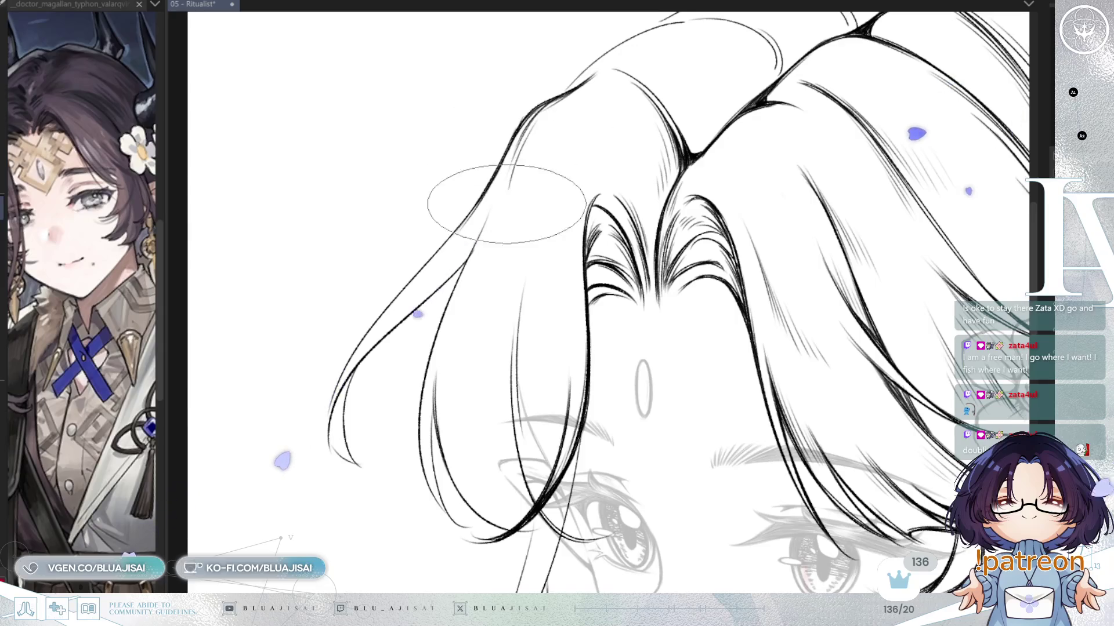
pyautogui.scroll(-2, 527, 226)
pyautogui.press('End')
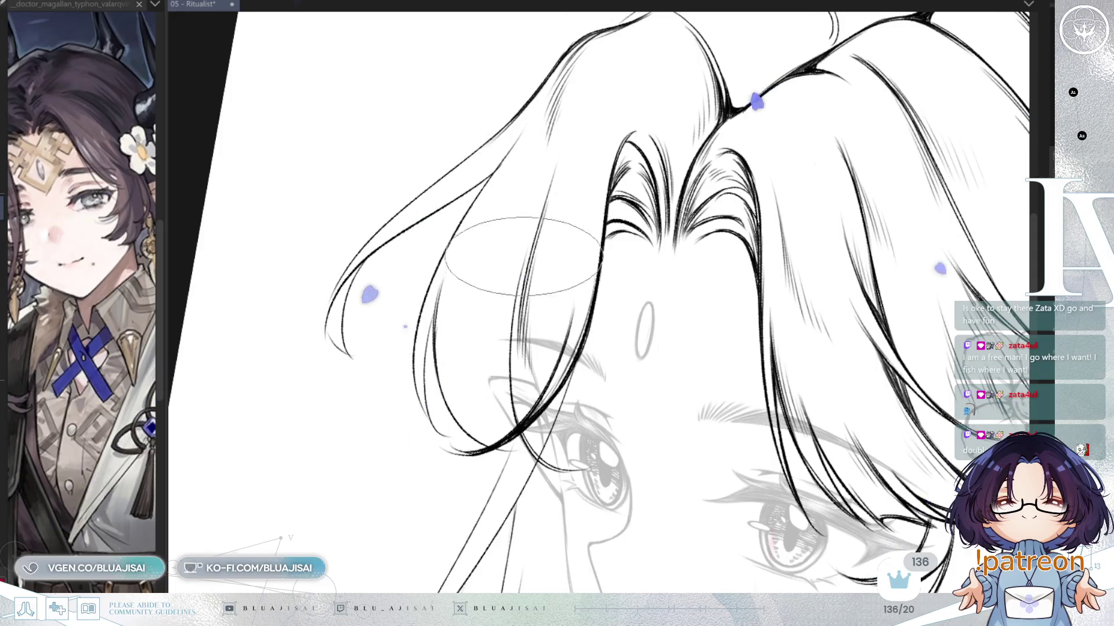
pyautogui.moveTo(591, 200)
pyautogui.mouseDown()
pyautogui.moveTo(620, 207)
pyautogui.moveTo(596, 180)
pyautogui.moveTo(529, 152)
pyautogui.mouseUp()
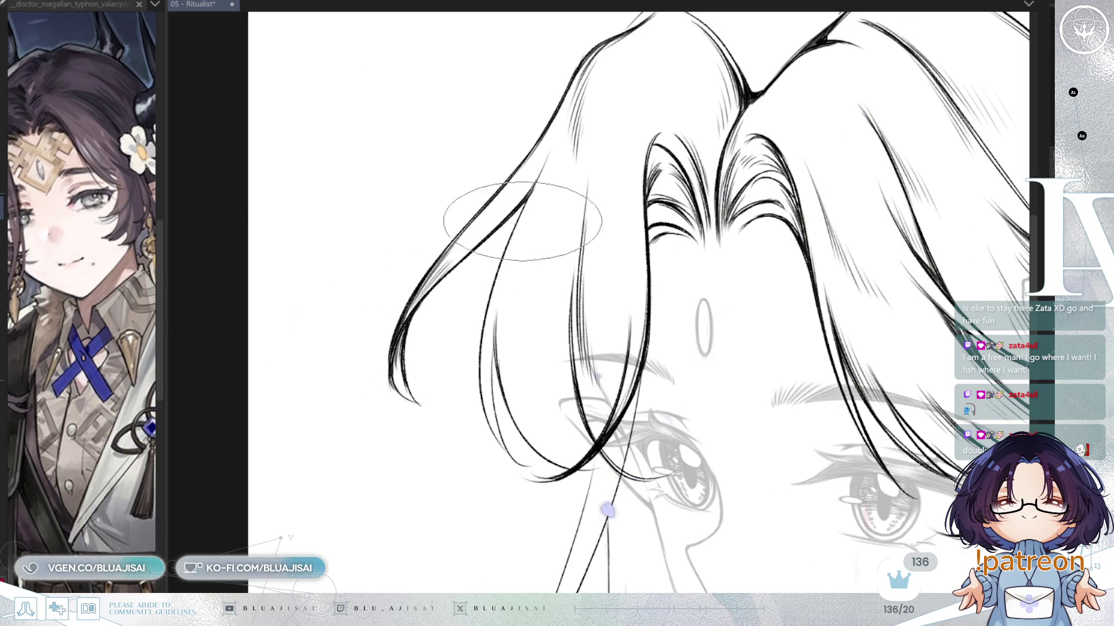
pyautogui.press('h')
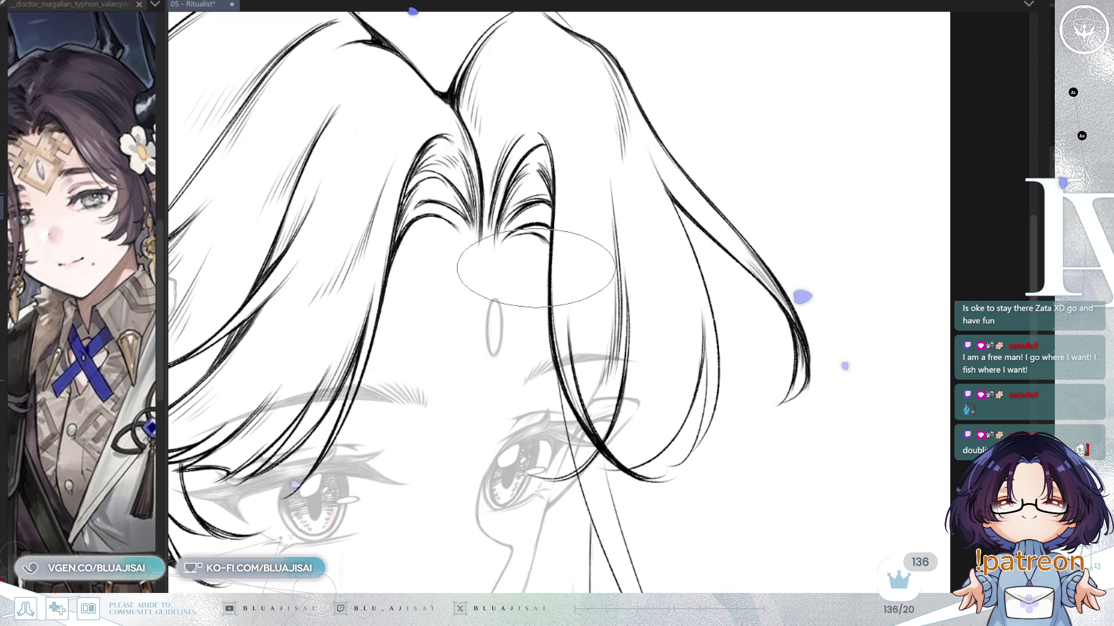
# Step: Ink bold curved fringe strands sweeping down over the left eye, checking them mirrored
pyautogui.moveTo(580, 289); pyautogui.dragTo(549, 272)
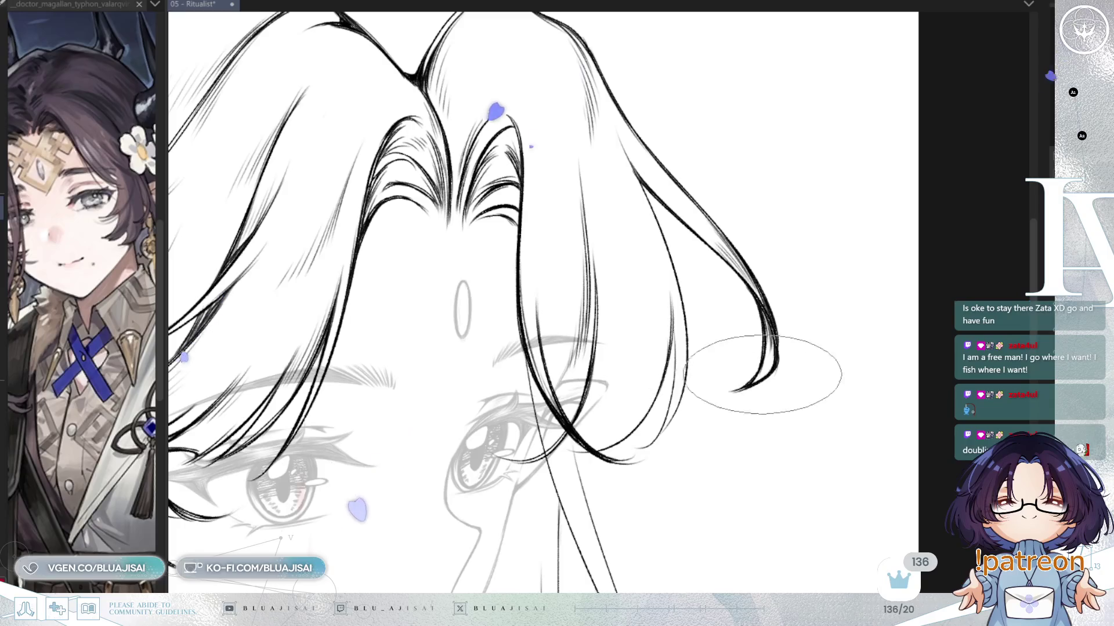
pyautogui.press('h')
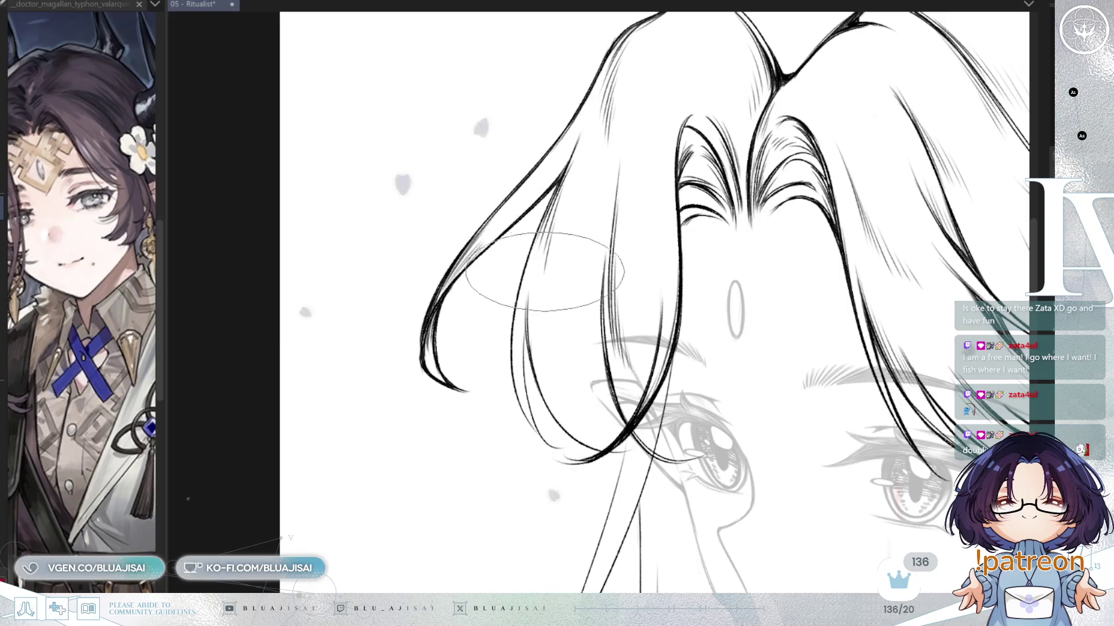
pyautogui.moveTo(522, 284); pyautogui.dragTo(374, 235)
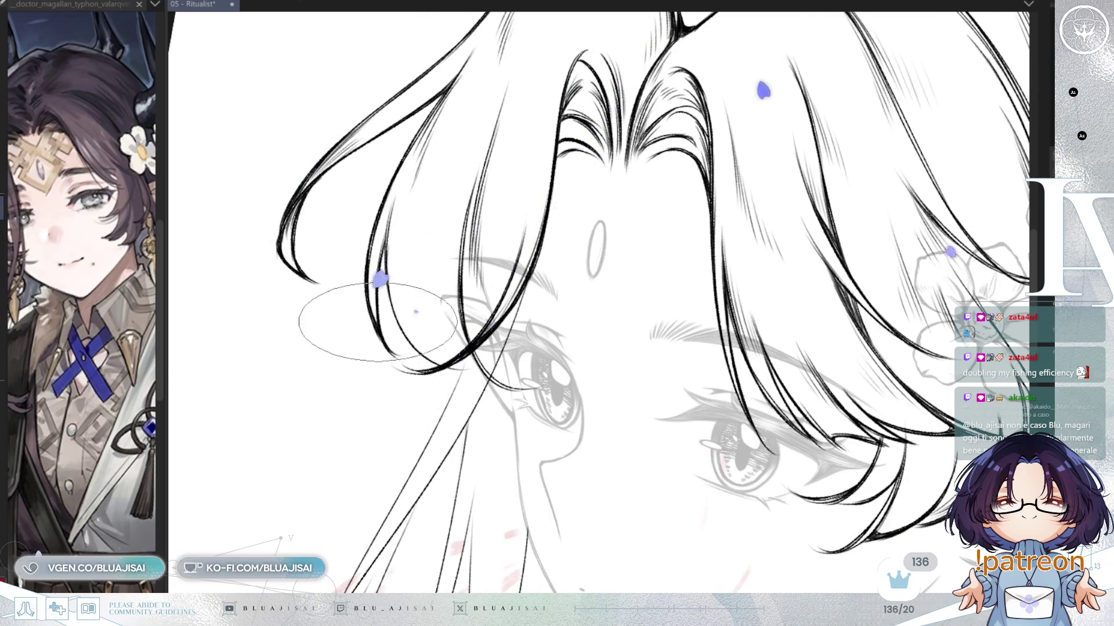
# Step: Rotate the canvas, mirror it and pan up to review the inked fringe at the top of the head
pyautogui.press('^')
pyautogui.press('^')
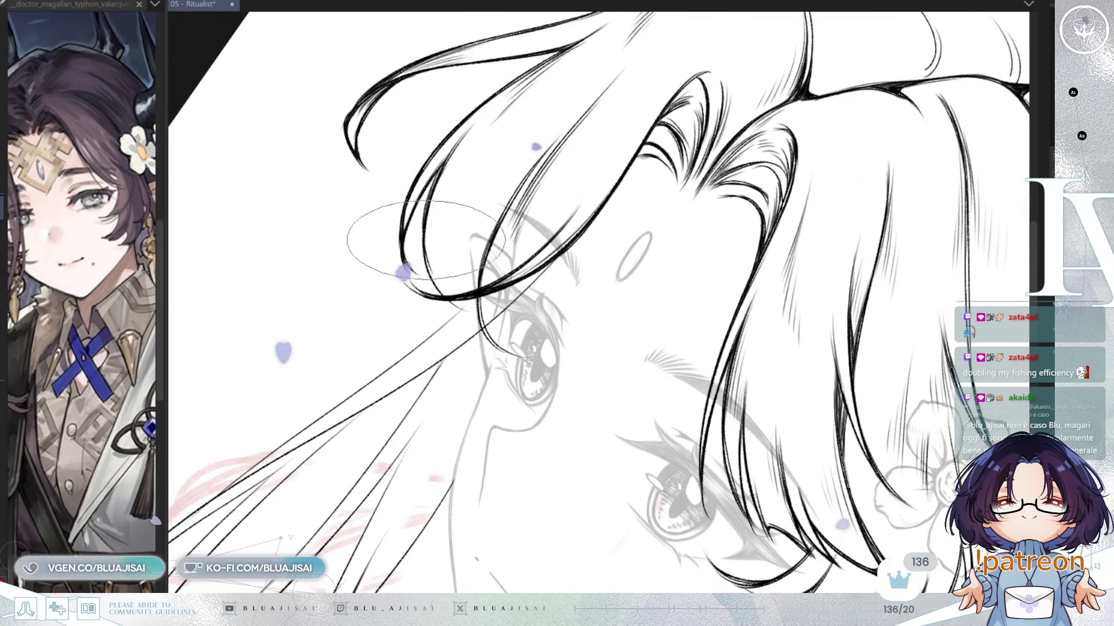
pyautogui.press('-')
pyautogui.press('-')
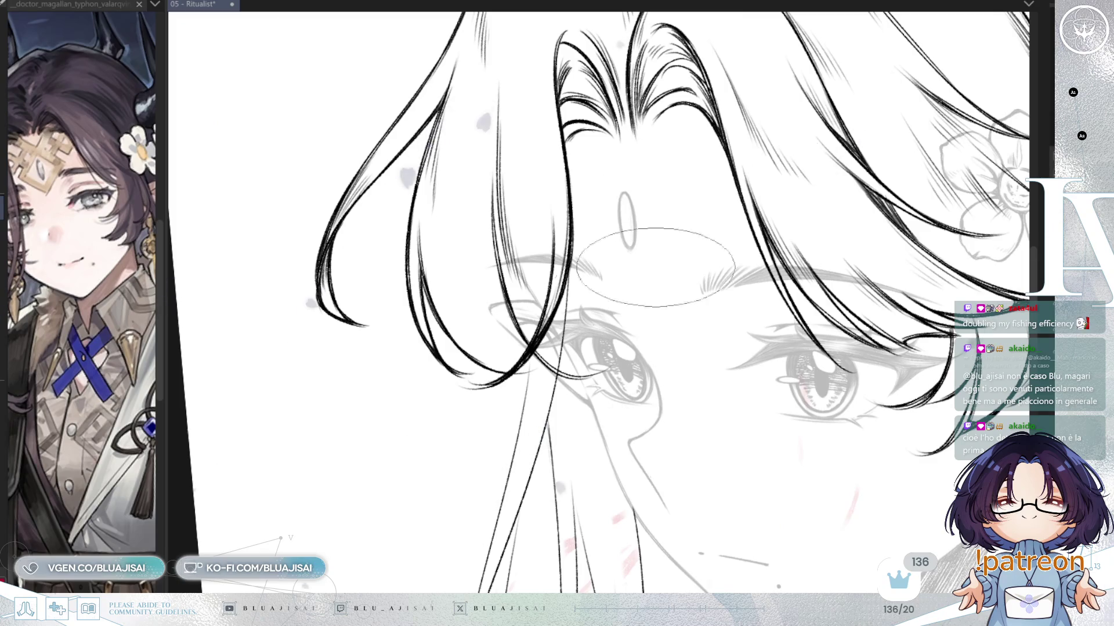
pyautogui.press('h')
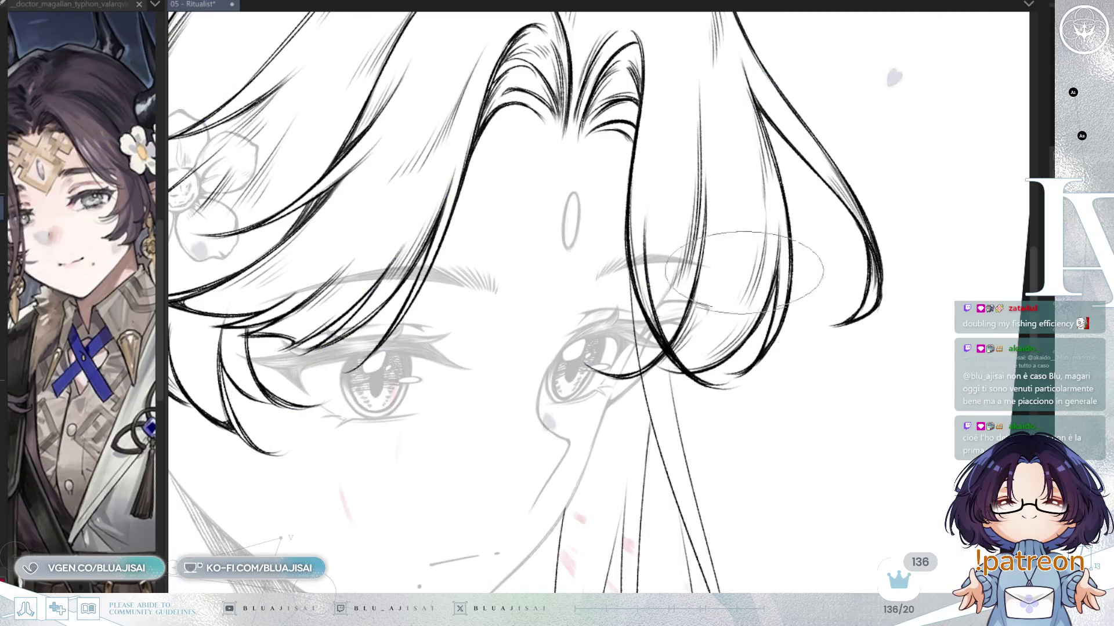
pyautogui.scroll(-3, 748, 284)
pyautogui.moveTo(830, 191); pyautogui.dragTo(790, 371)
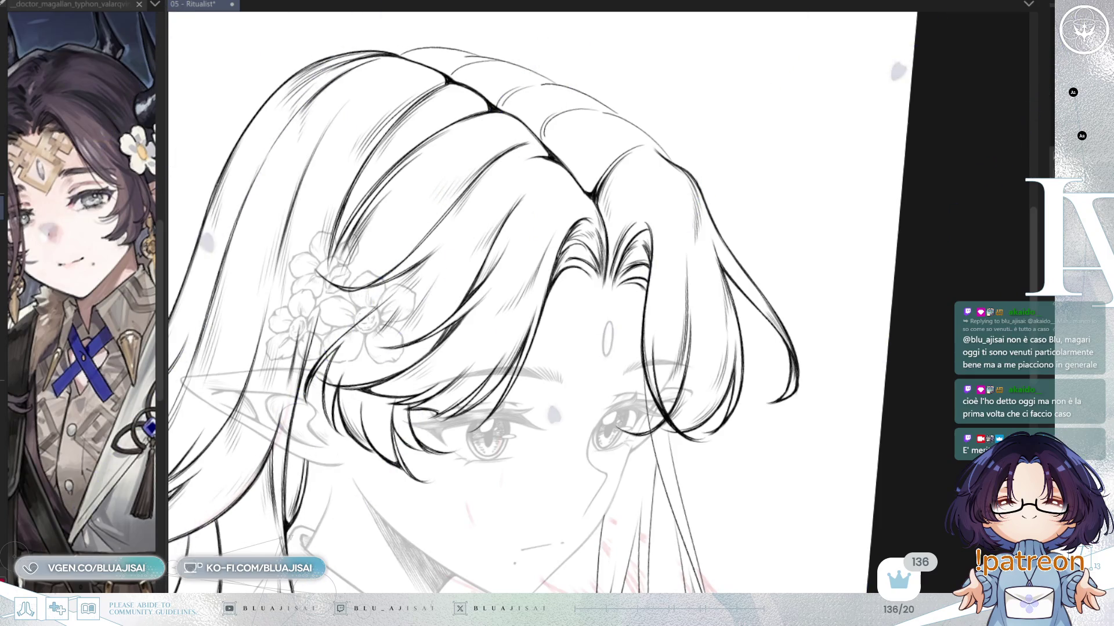
# Step: Thicken the long side strand running up past the eye, then mirror the view to check proportions
pyautogui.moveTo(930, 196); pyautogui.dragTo(682, 157)
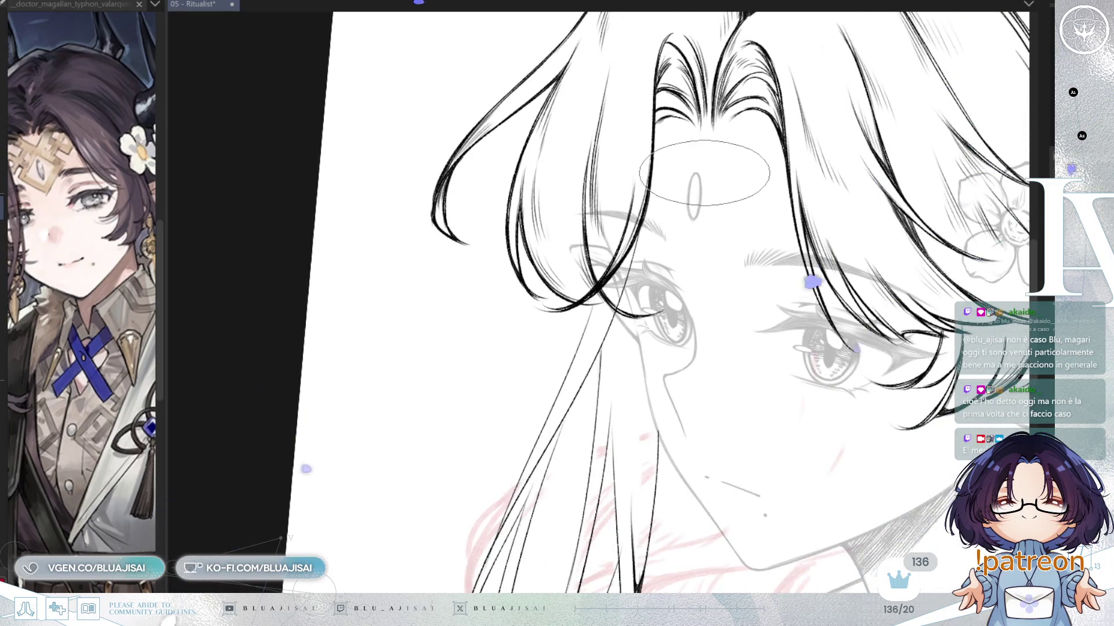
pyautogui.press('^')
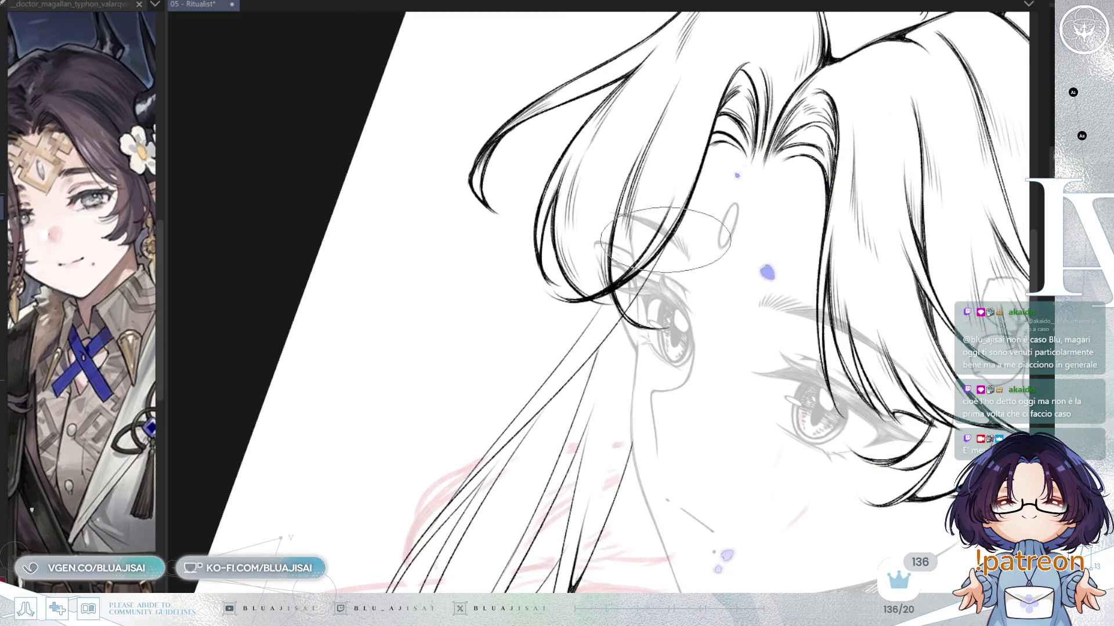
pyautogui.moveTo(644, 277); pyautogui.dragTo(702, 161)
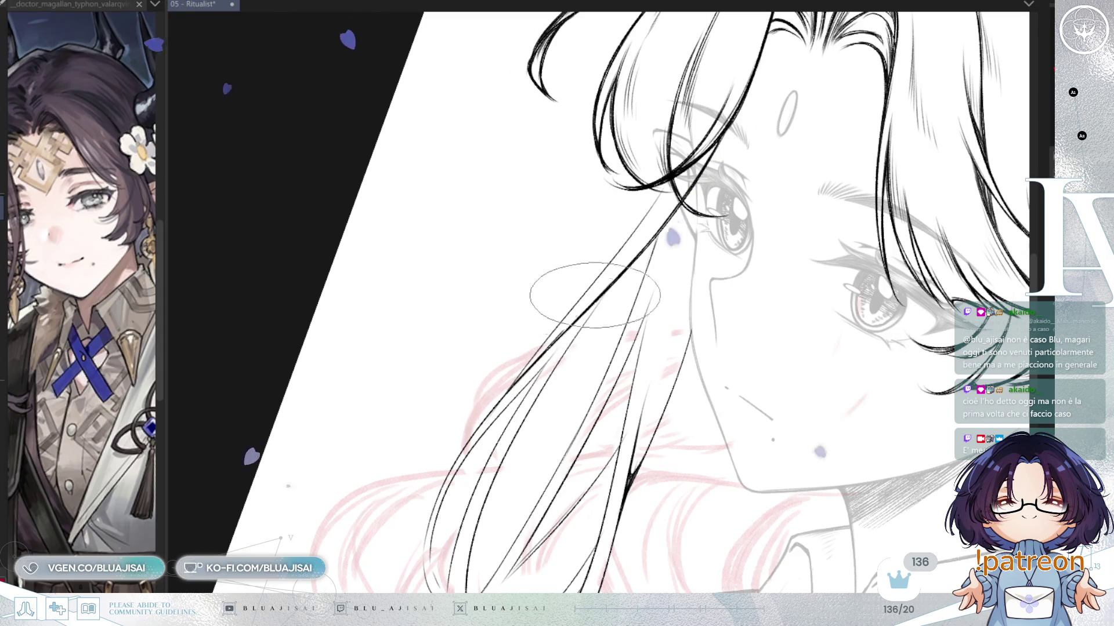
pyautogui.moveTo(509, 387)
pyautogui.mouseDown()
pyautogui.moveTo(556, 334)
pyautogui.moveTo(556, 348)
pyautogui.moveTo(580, 250)
pyautogui.moveTo(623, 238)
pyautogui.moveTo(613, 315)
pyautogui.moveTo(603, 292)
pyautogui.moveTo(638, 310)
pyautogui.mouseUp()
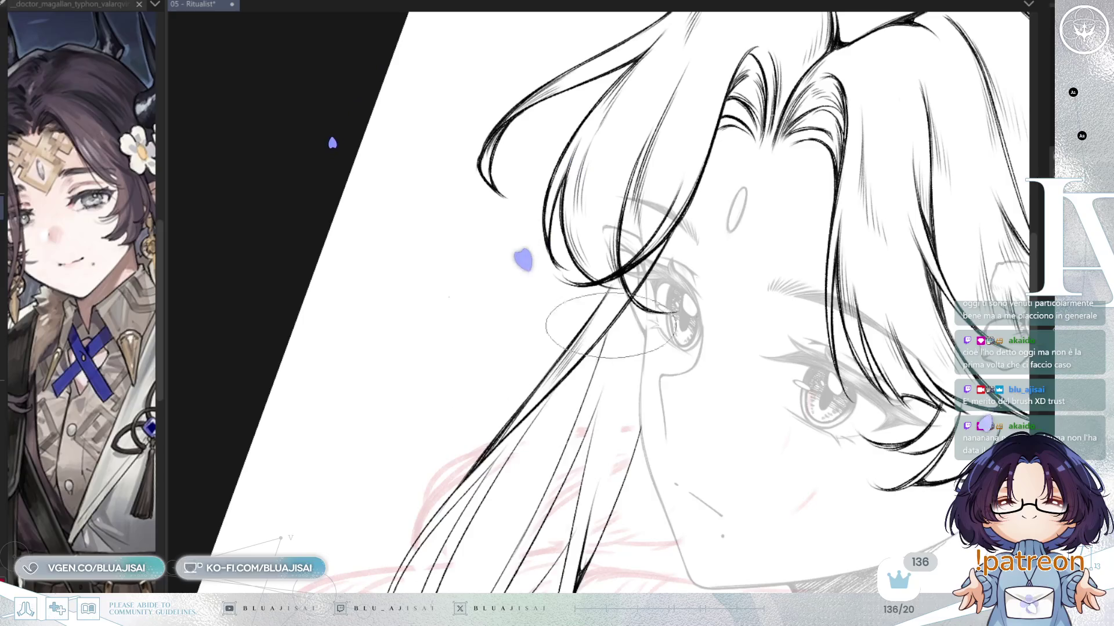
pyautogui.press('-')
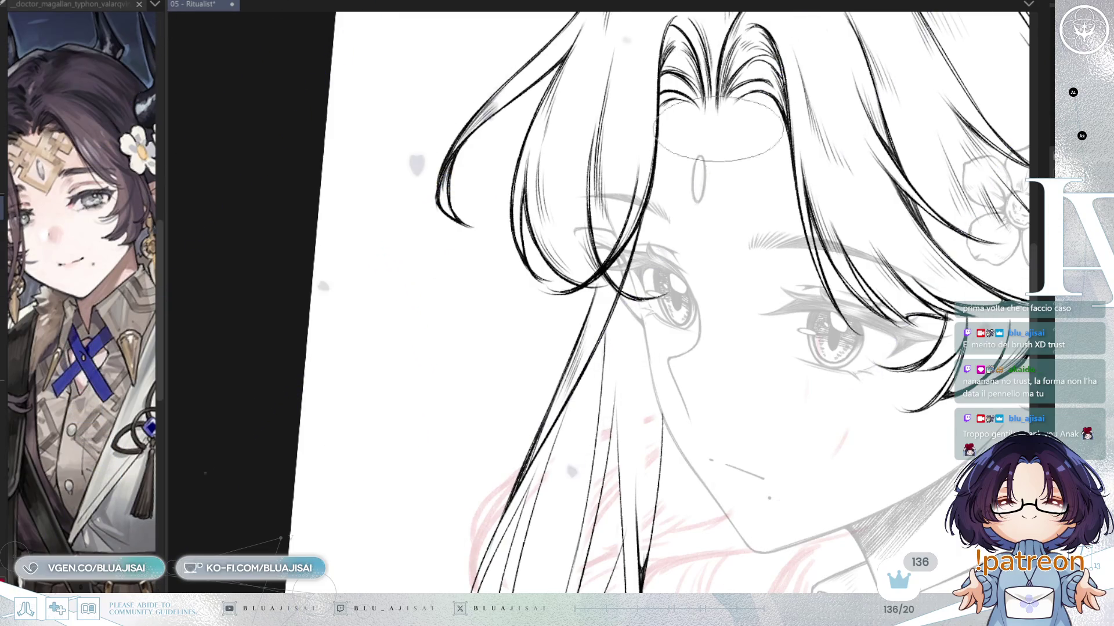
pyautogui.scroll(3, 629, 307)
pyautogui.press('h')
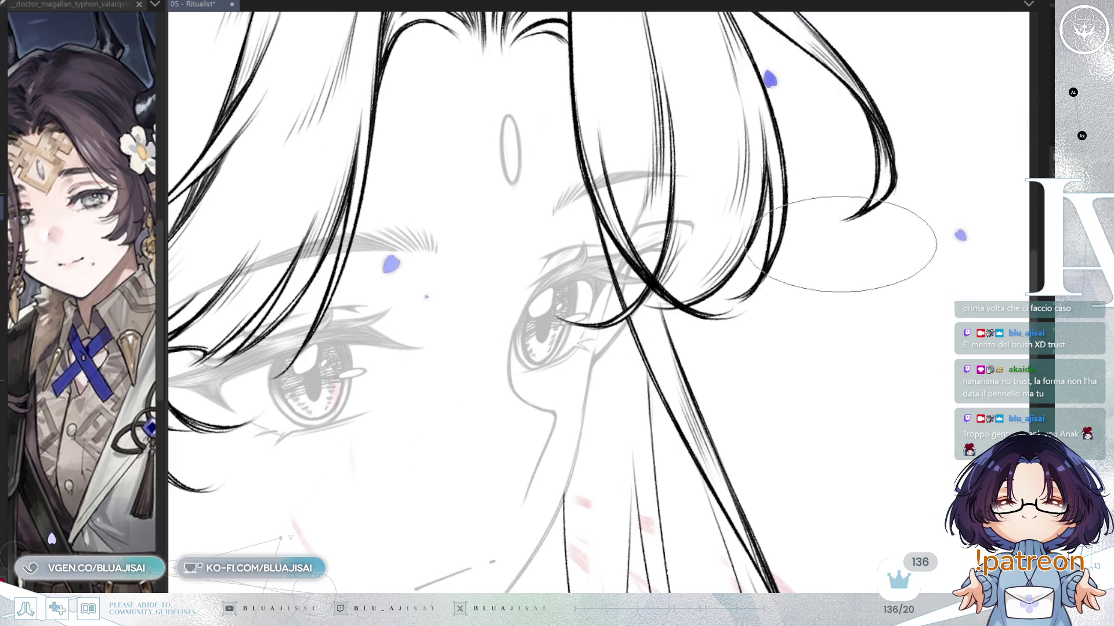
# Step: Unmirror the view and soften the tips of the long hair strands below the face
pyautogui.press('h')
pyautogui.moveTo(673, 388)
pyautogui.mouseDown()
pyautogui.moveTo(572, 305)
pyautogui.moveTo(598, 174)
pyautogui.moveTo(634, 154)
pyautogui.mouseUp()
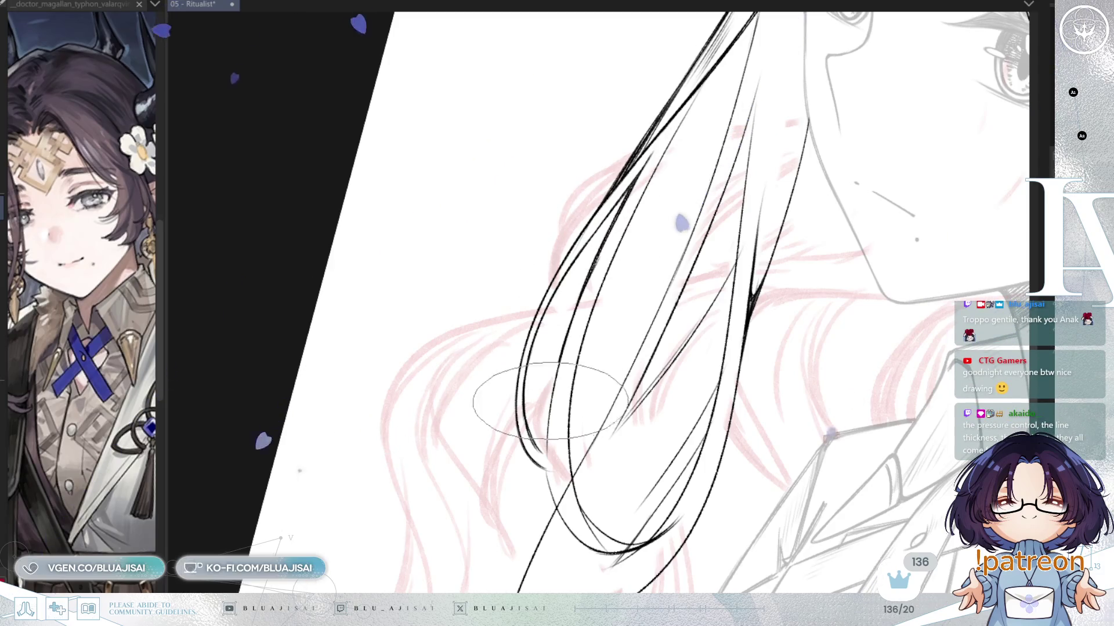
pyautogui.moveTo(551, 406)
pyautogui.mouseDown()
pyautogui.moveTo(552, 450)
pyautogui.moveTo(571, 470)
pyautogui.moveTo(548, 461)
pyautogui.moveTo(560, 374)
pyautogui.mouseUp()
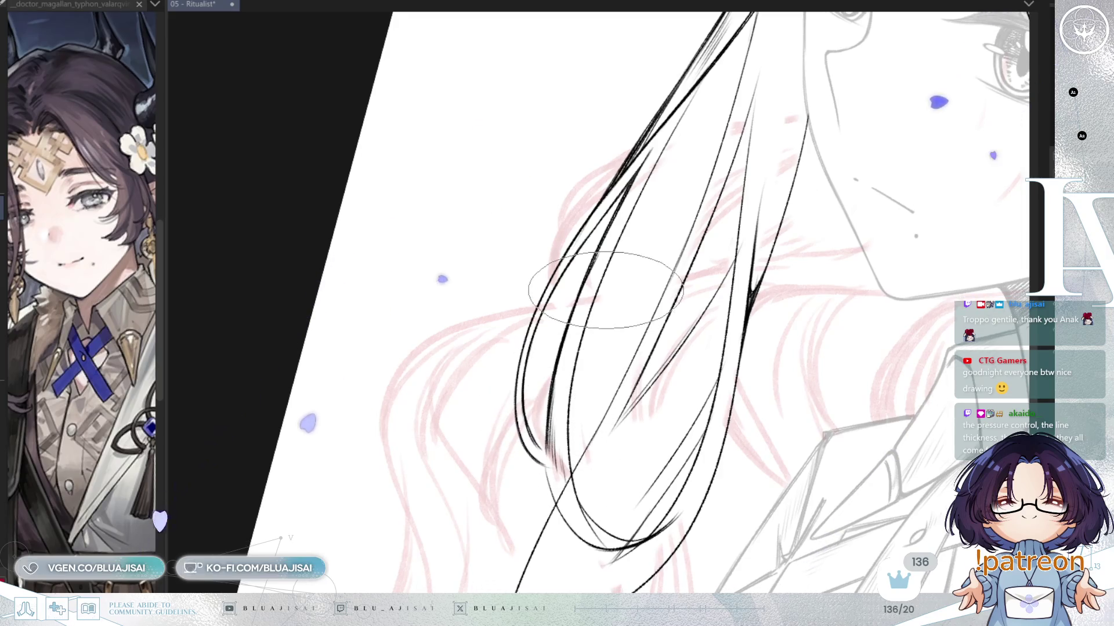
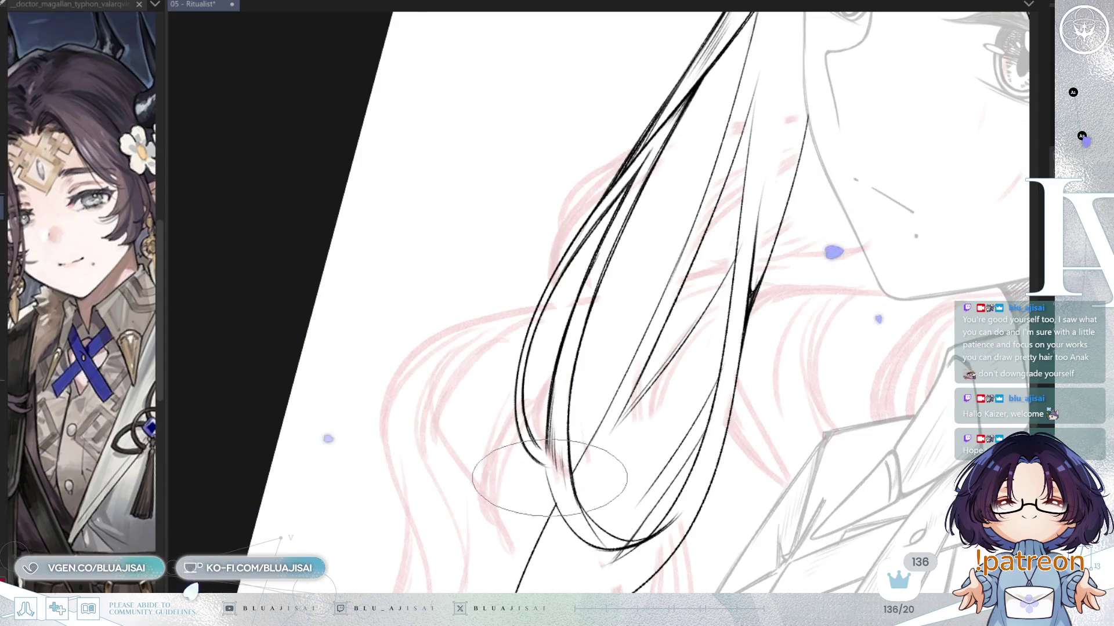
# Step: Ink short hatch strokes where the long hair lock's strands converge near its tip
pyautogui.press('^')
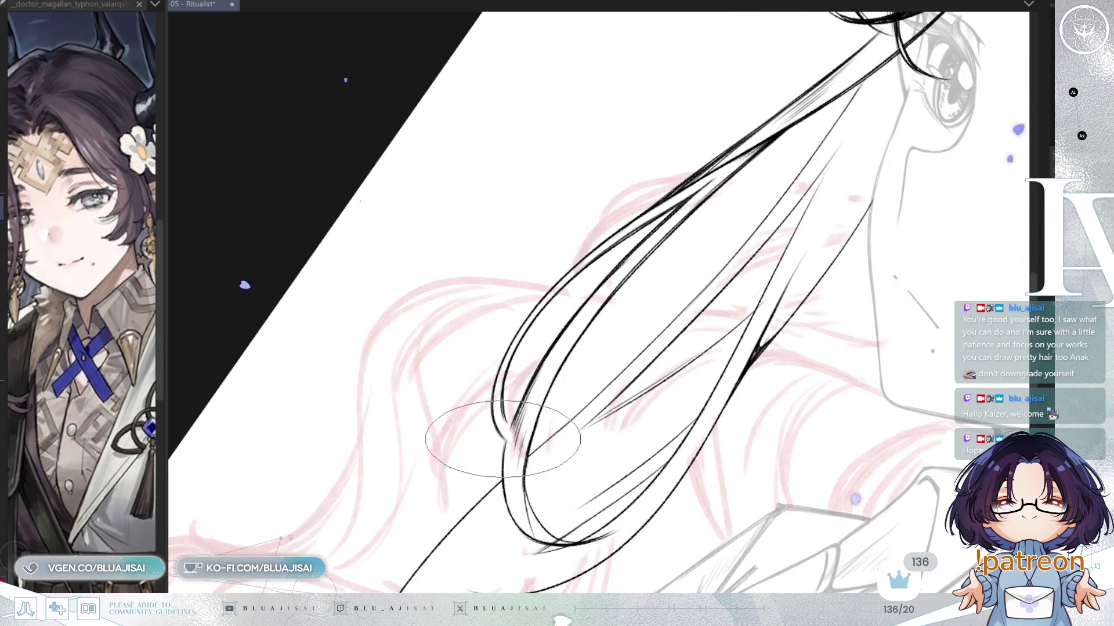
pyautogui.moveTo(528, 418); pyautogui.dragTo(550, 342)
pyautogui.moveTo(561, 409)
pyautogui.mouseDown()
pyautogui.moveTo(522, 336)
pyautogui.moveTo(636, 384)
pyautogui.mouseUp()
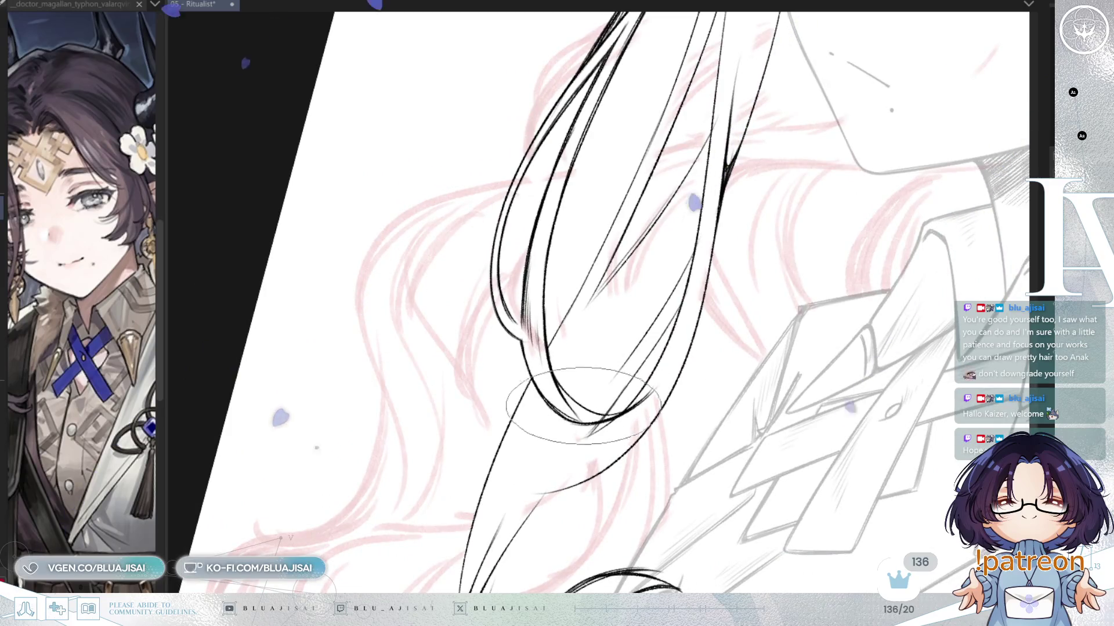
pyautogui.moveTo(648, 374); pyautogui.dragTo(603, 319)
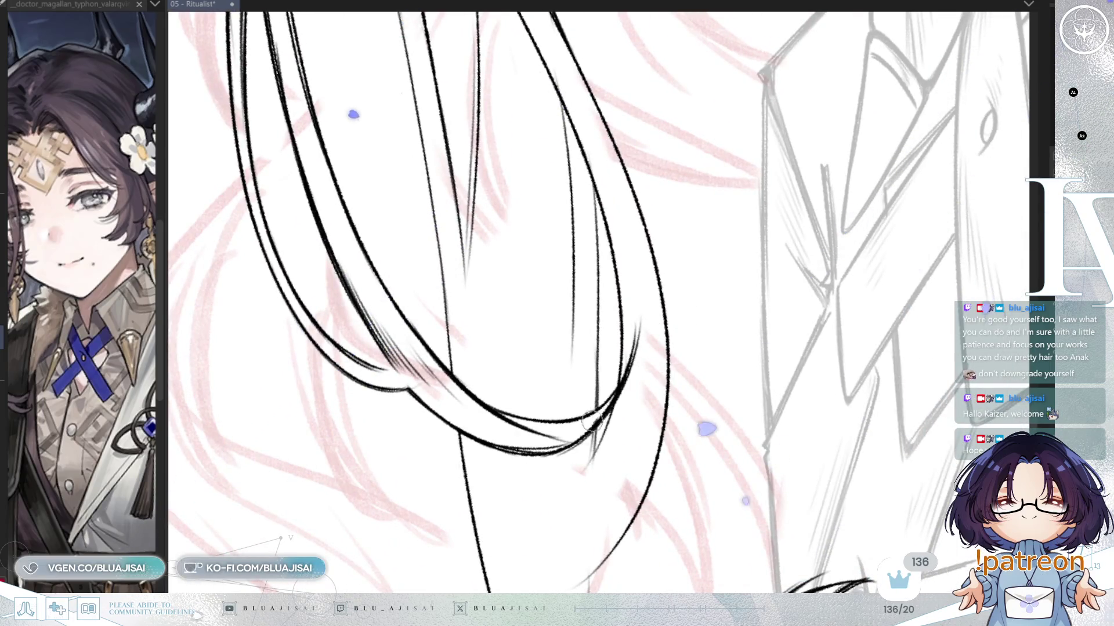
pyautogui.moveTo(609, 394)
pyautogui.mouseDown()
pyautogui.moveTo(654, 328)
pyautogui.moveTo(557, 428)
pyautogui.mouseUp()
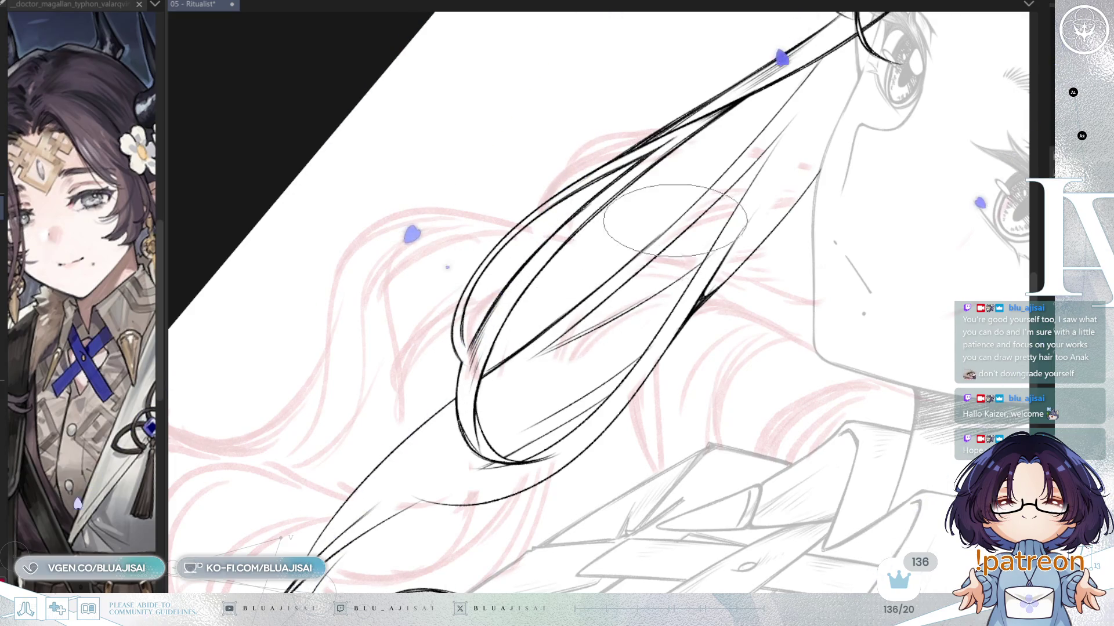
pyautogui.moveTo(618, 273); pyautogui.dragTo(508, 400)
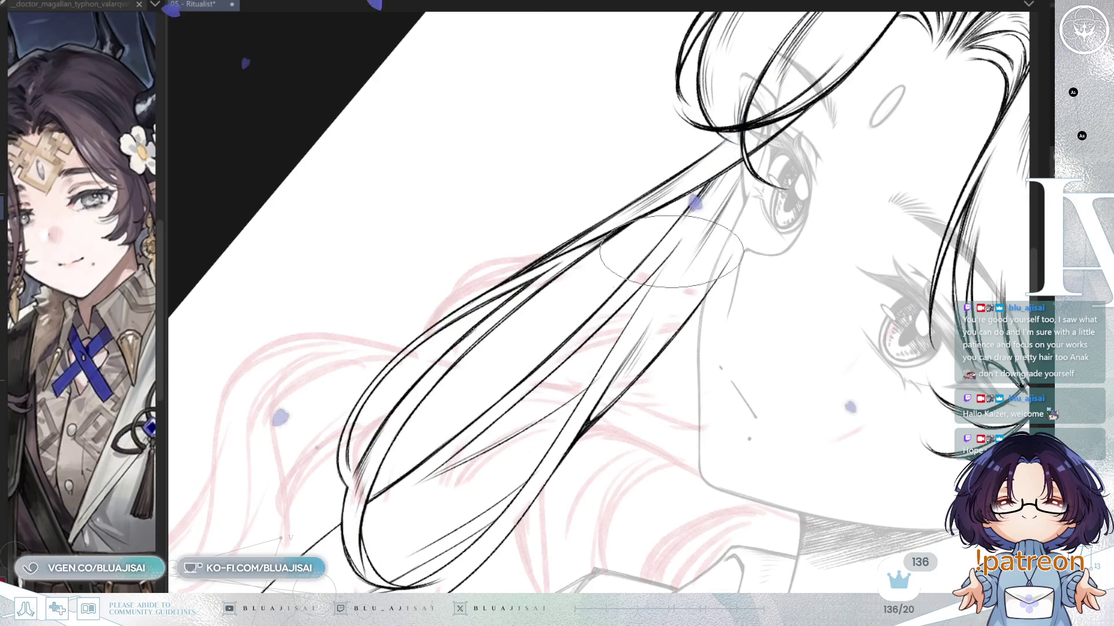
pyautogui.moveTo(463, 445); pyautogui.dragTo(585, 336)
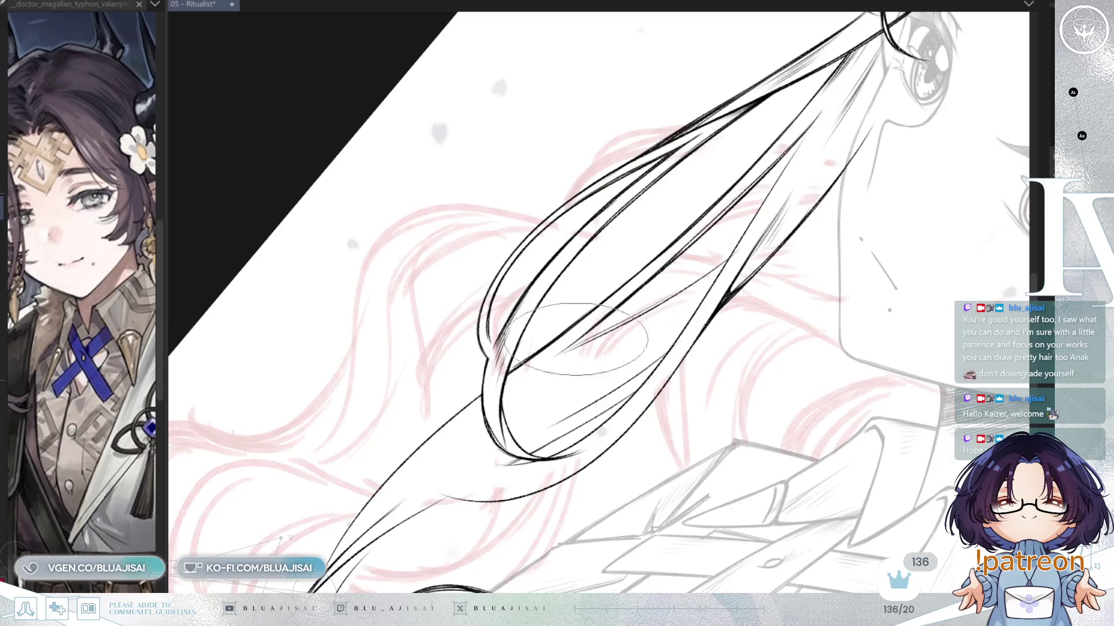
pyautogui.press('End')
pyautogui.press('End')
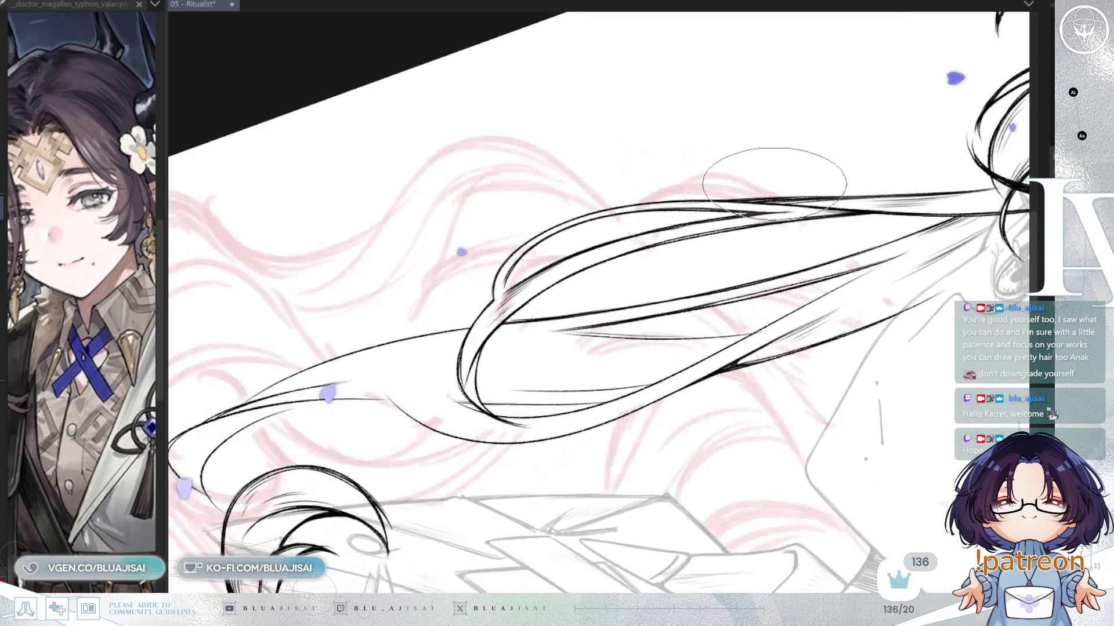
pyautogui.press('Delete')
pyautogui.press('Delete')
pyautogui.scroll(2, 526, 114)
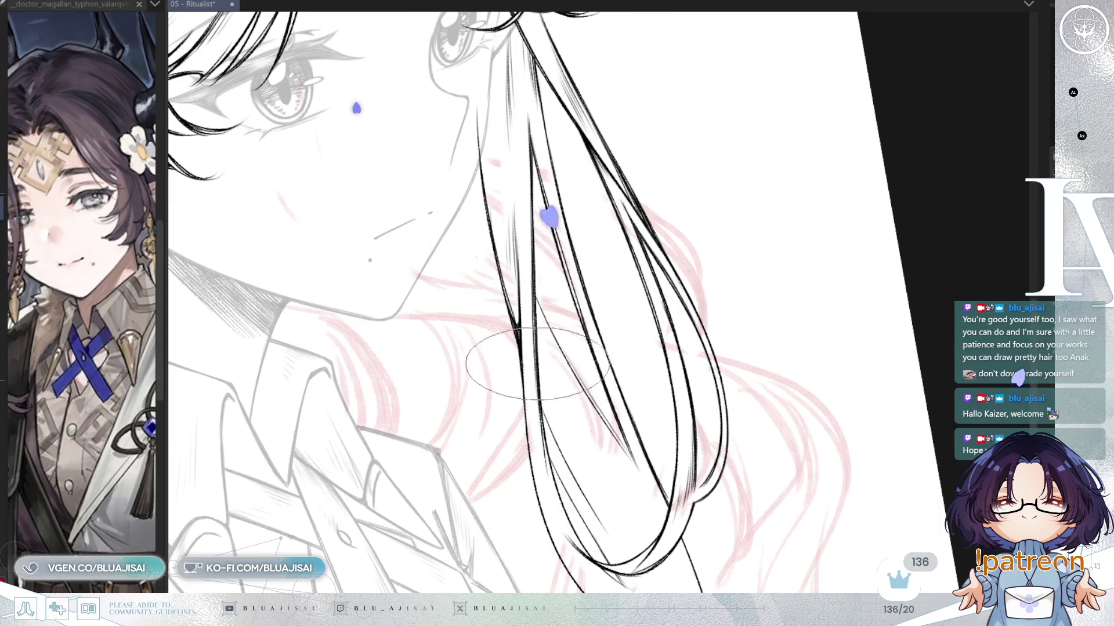
pyautogui.scroll(-3, 558, 497)
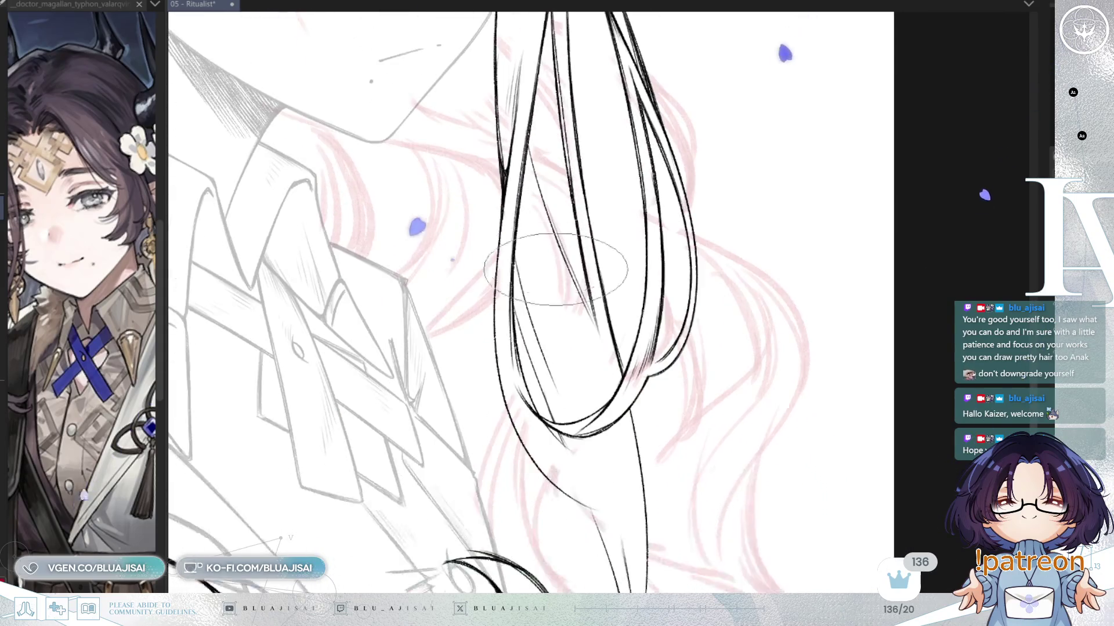
pyautogui.moveTo(550, 359)
pyautogui.mouseDown()
pyautogui.moveTo(572, 302)
pyautogui.moveTo(511, 234)
pyautogui.mouseUp()
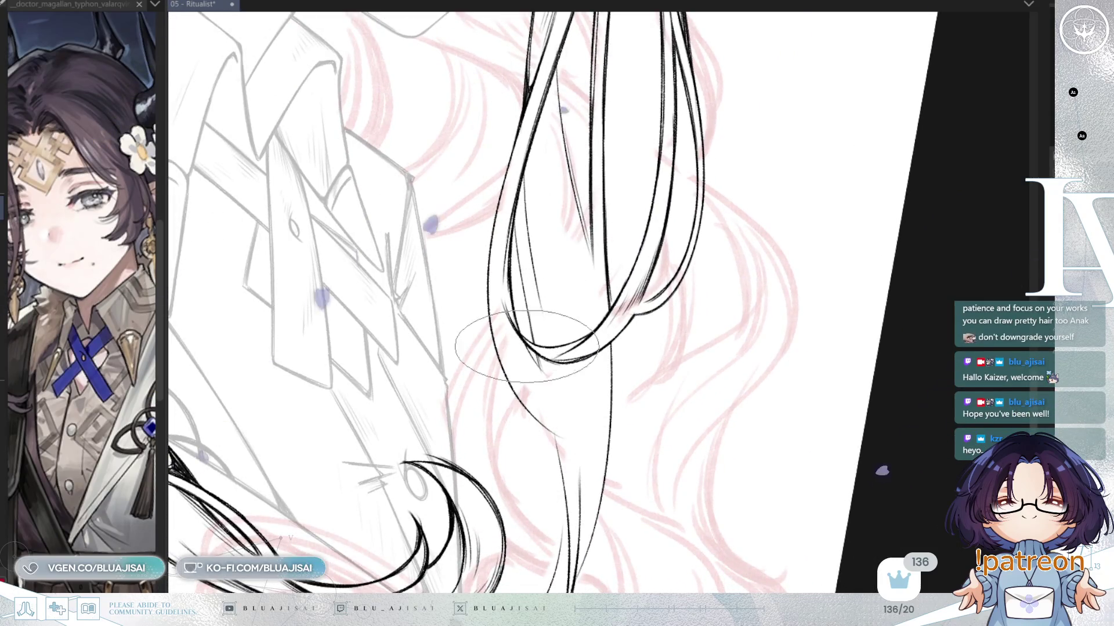
pyautogui.scroll(2, 510, 274)
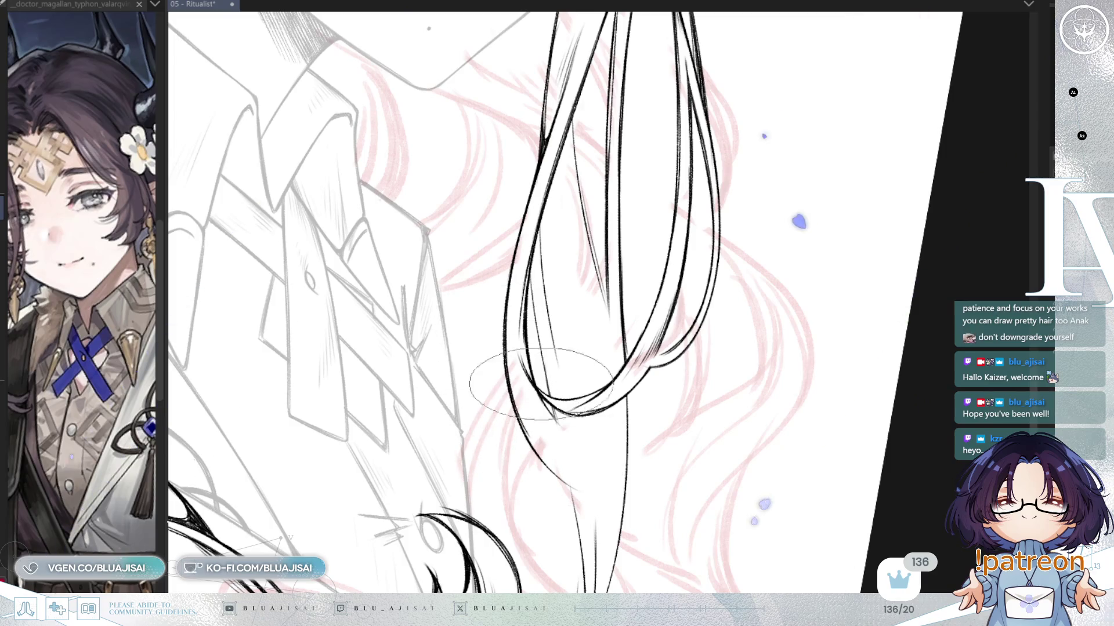
pyautogui.press('^')
pyautogui.press('^')
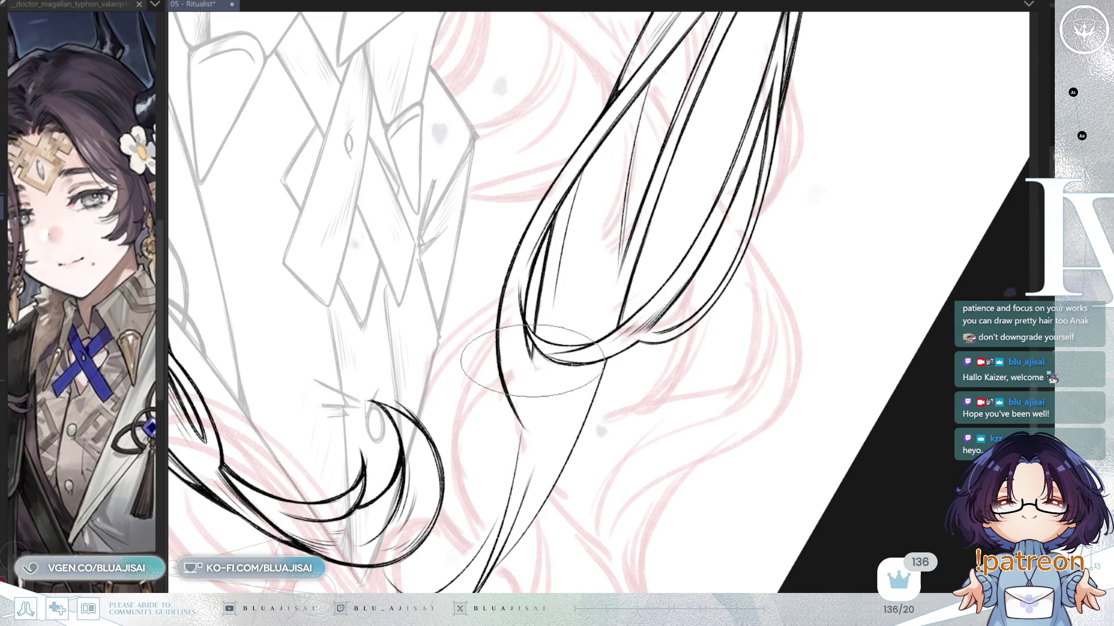
pyautogui.moveTo(536, 352); pyautogui.dragTo(540, 378)
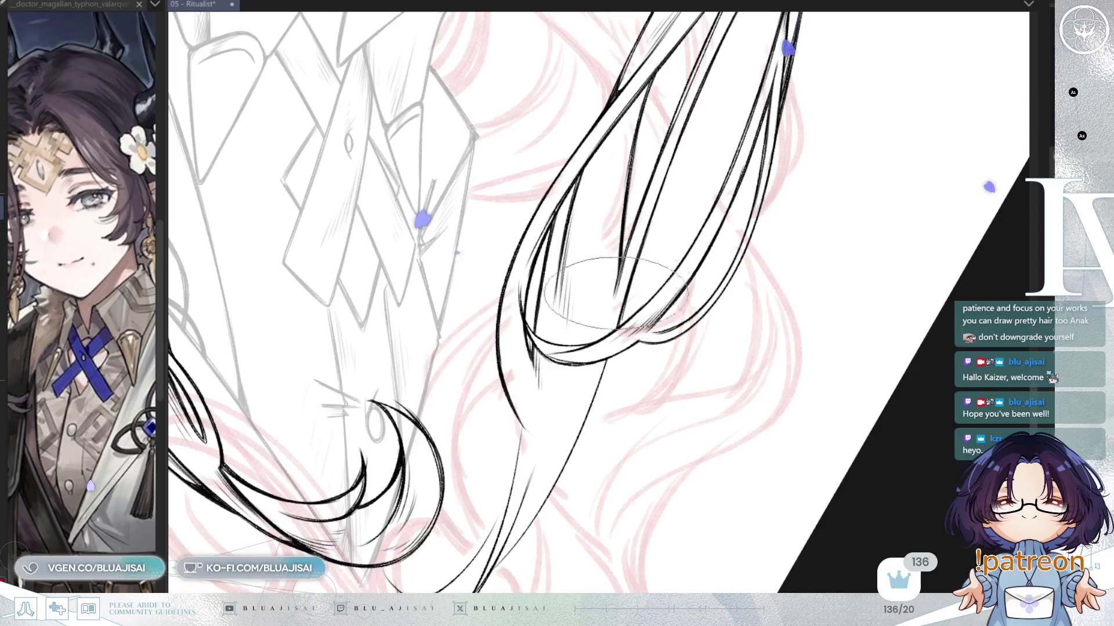
# Step: Rotate and pan the view down along the curls toward the lower hair tips
pyautogui.moveTo(615, 403); pyautogui.dragTo(591, 267)
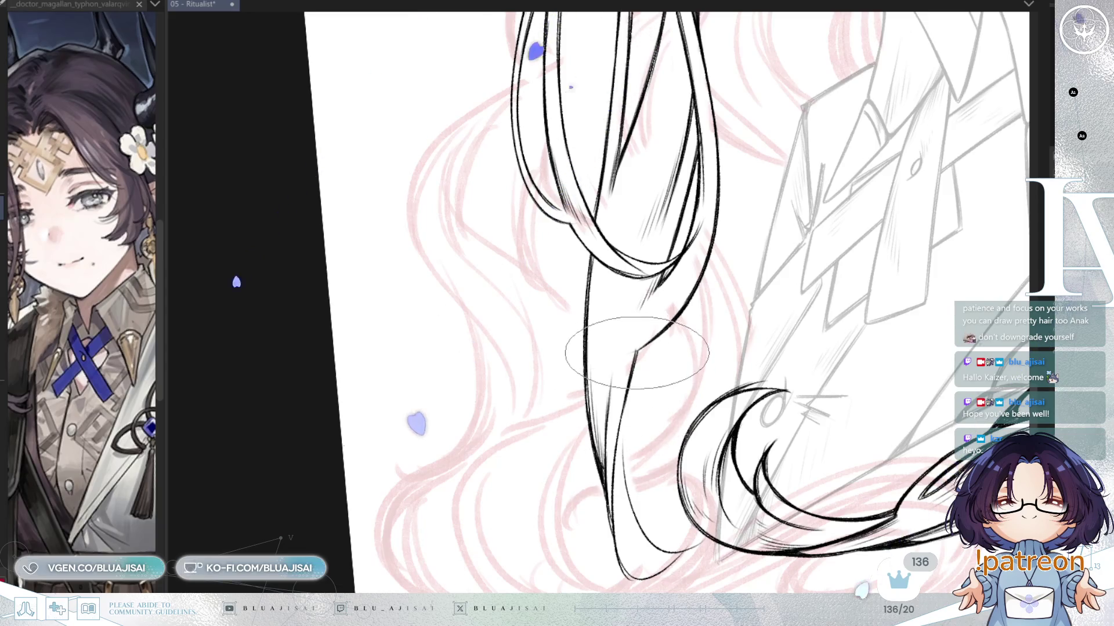
pyautogui.moveTo(633, 360); pyautogui.dragTo(543, 212)
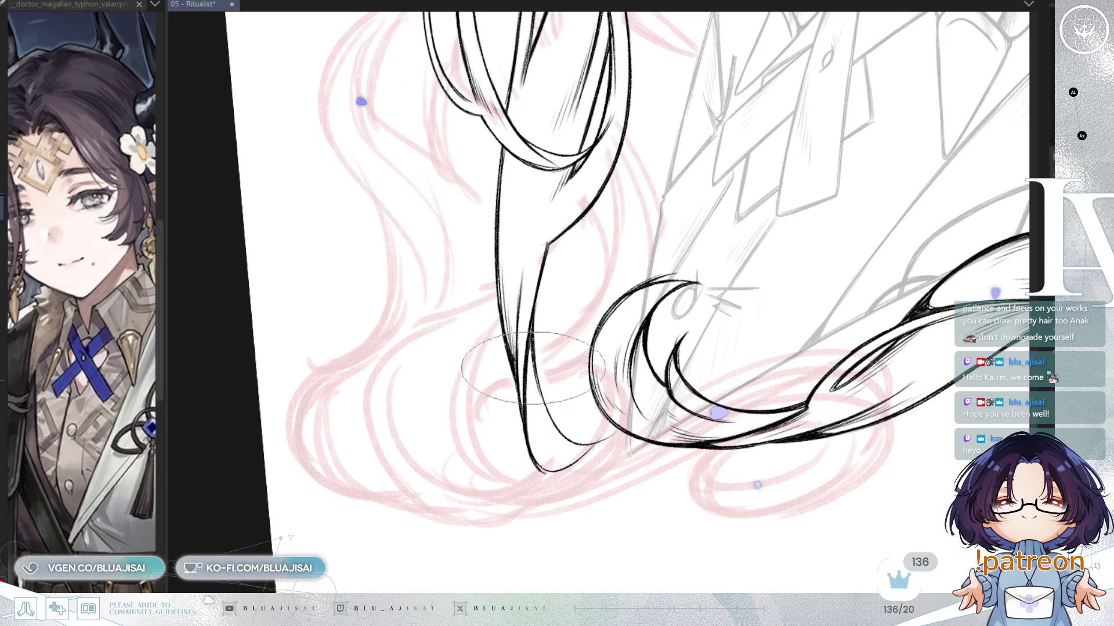
pyautogui.moveTo(535, 434); pyautogui.dragTo(603, 317)
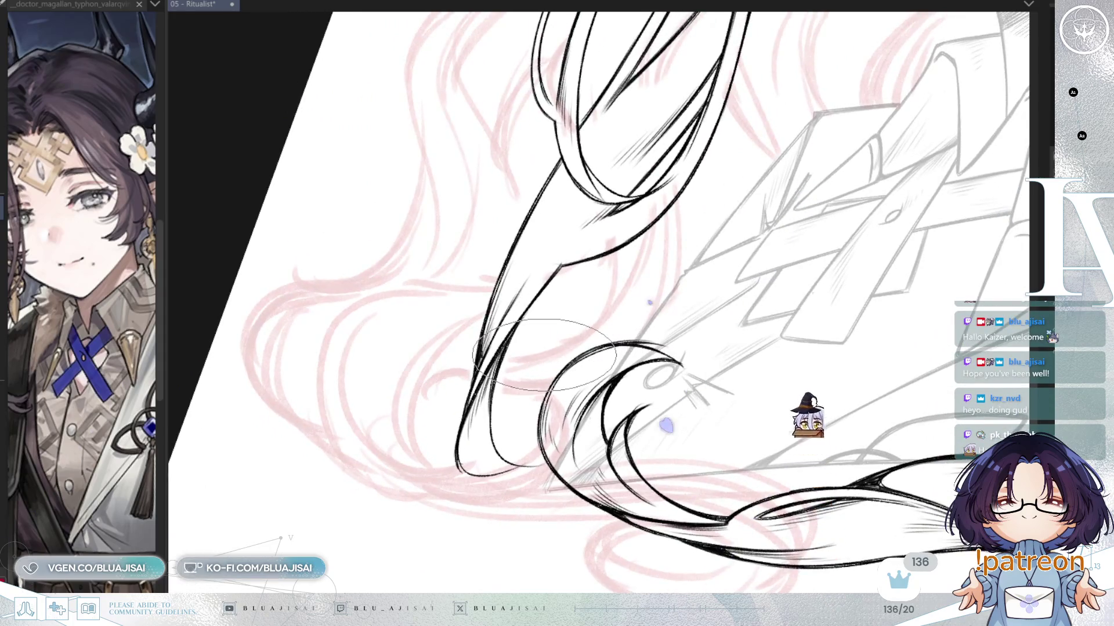
pyautogui.moveTo(588, 355)
pyautogui.mouseDown()
pyautogui.moveTo(555, 324)
pyautogui.moveTo(605, 355)
pyautogui.moveTo(510, 493)
pyautogui.mouseUp()
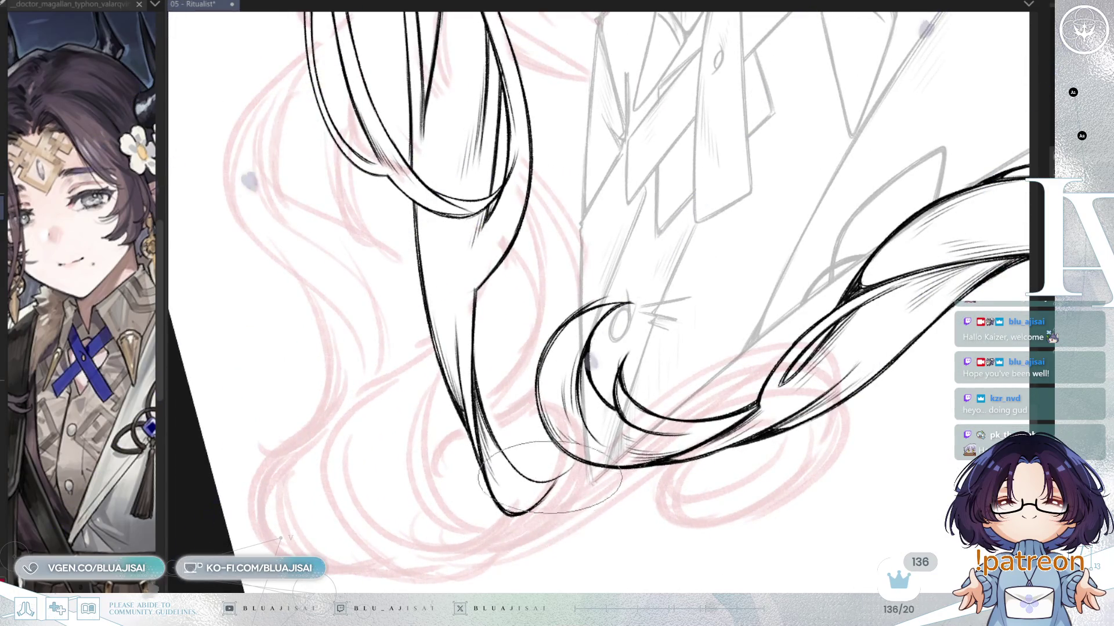
pyautogui.moveTo(510, 484); pyautogui.dragTo(467, 394)
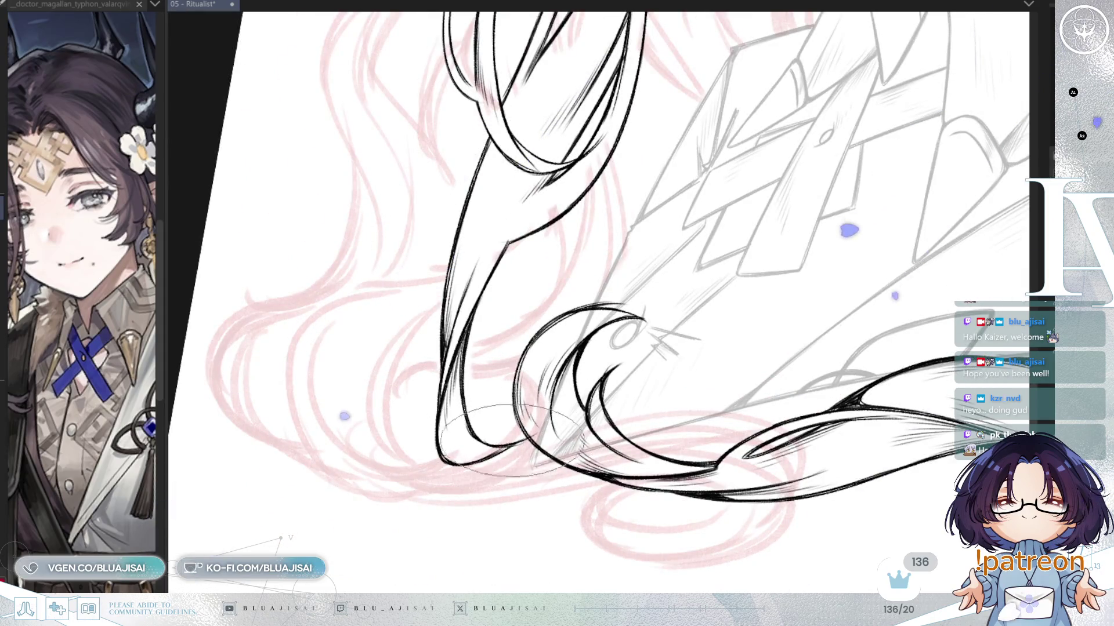
pyautogui.moveTo(639, 318)
pyautogui.mouseDown()
pyautogui.moveTo(697, 299)
pyautogui.moveTo(687, 427)
pyautogui.mouseUp()
pyautogui.scroll(3, 647, 325)
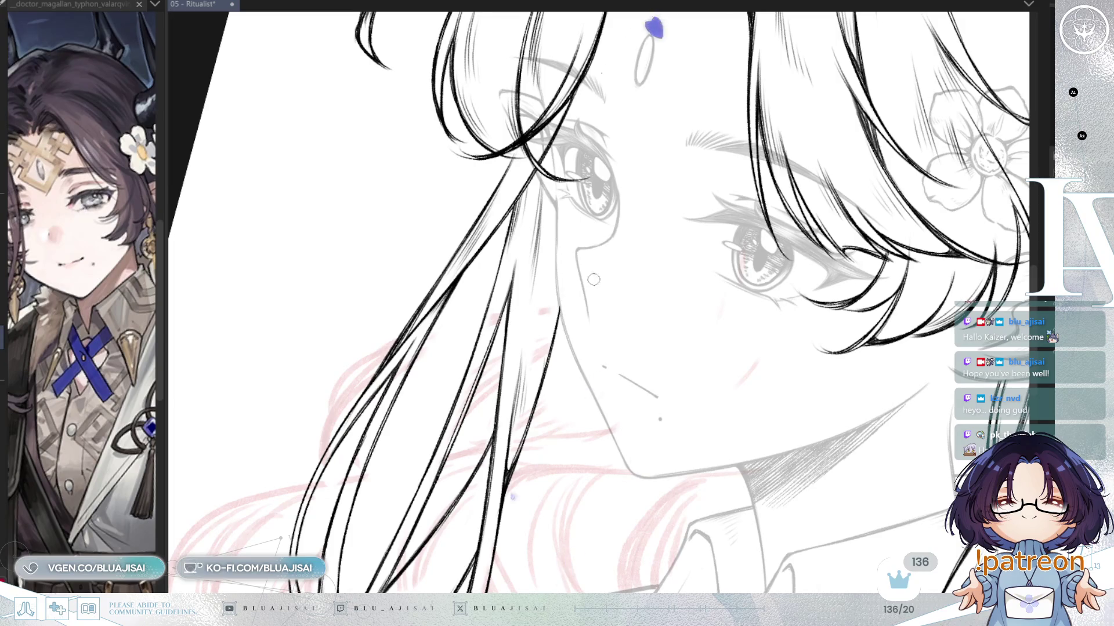
# Step: Zoom out to the whole portrait and save the 05 - Ritualist lineart file
pyautogui.scroll(-5, 584, 289)
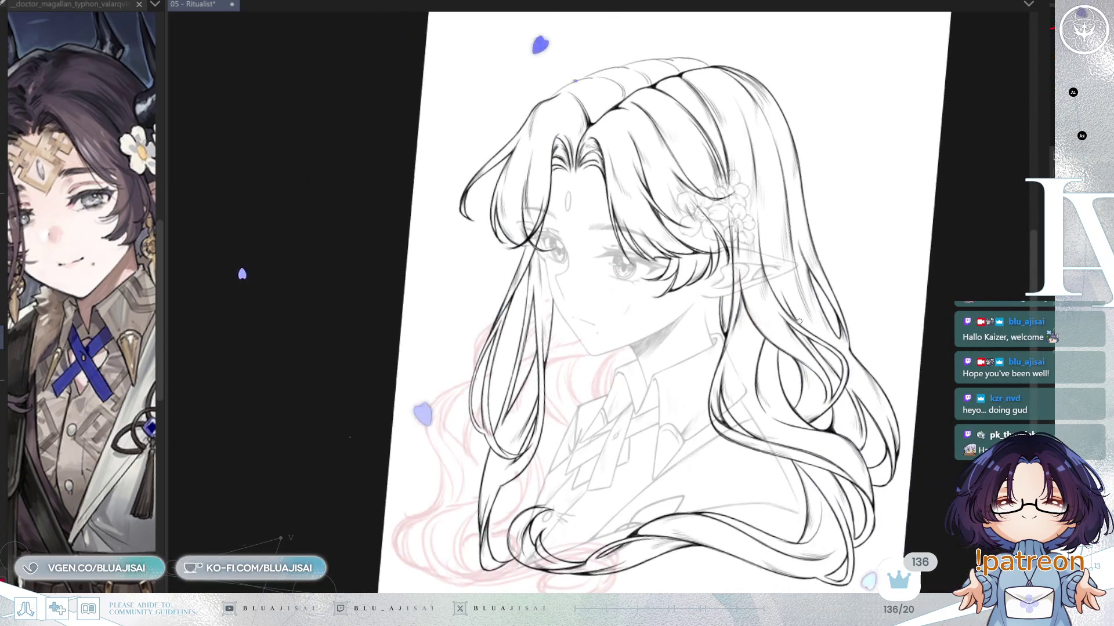
pyautogui.hotkey('ctrl', 's')
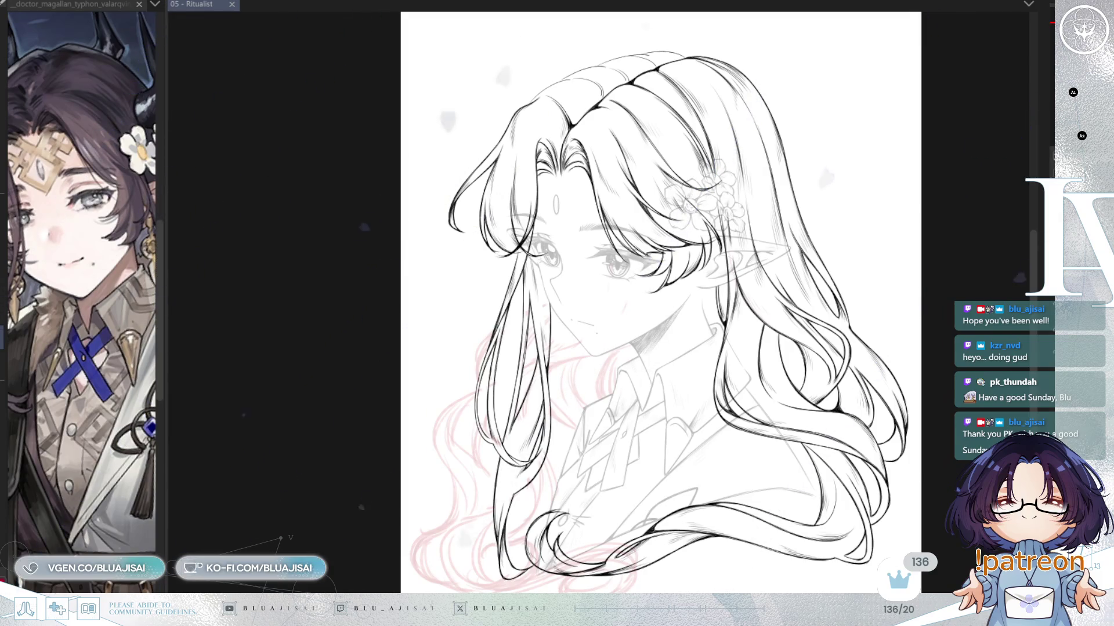
pyautogui.scroll(5, 534, 207)
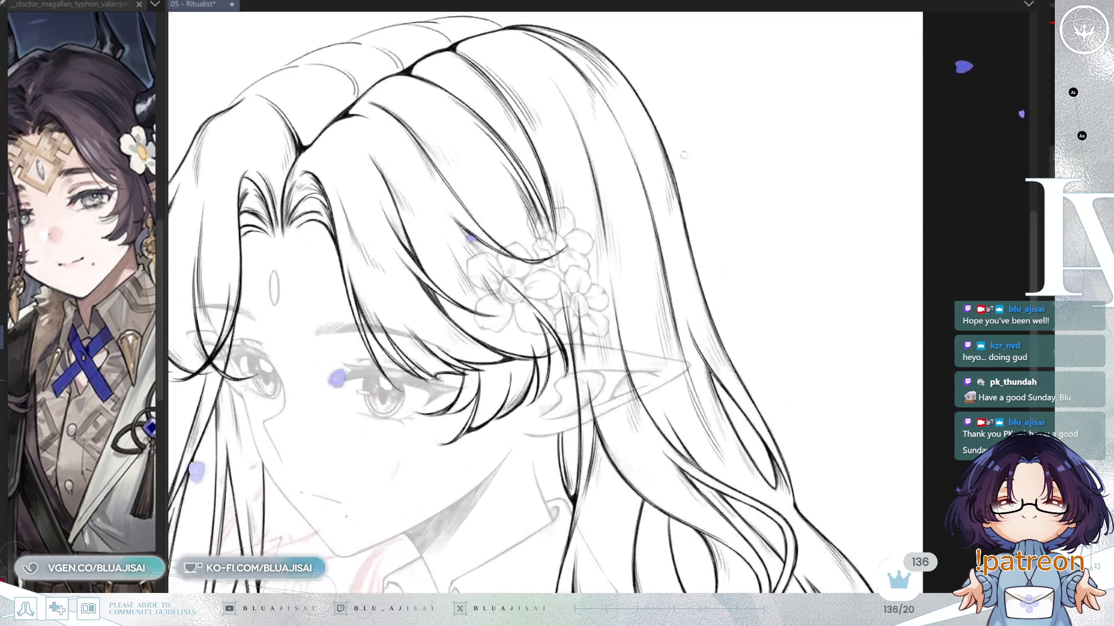
pyautogui.scroll(3, 534, 207)
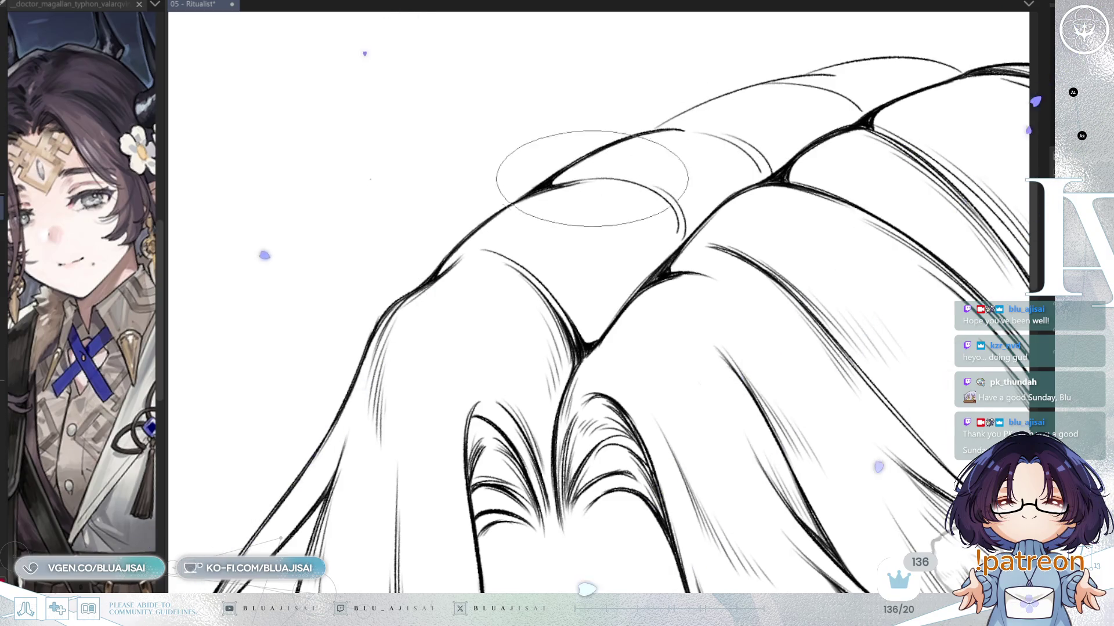
pyautogui.press('-')
pyautogui.press('-')
pyautogui.press('-')
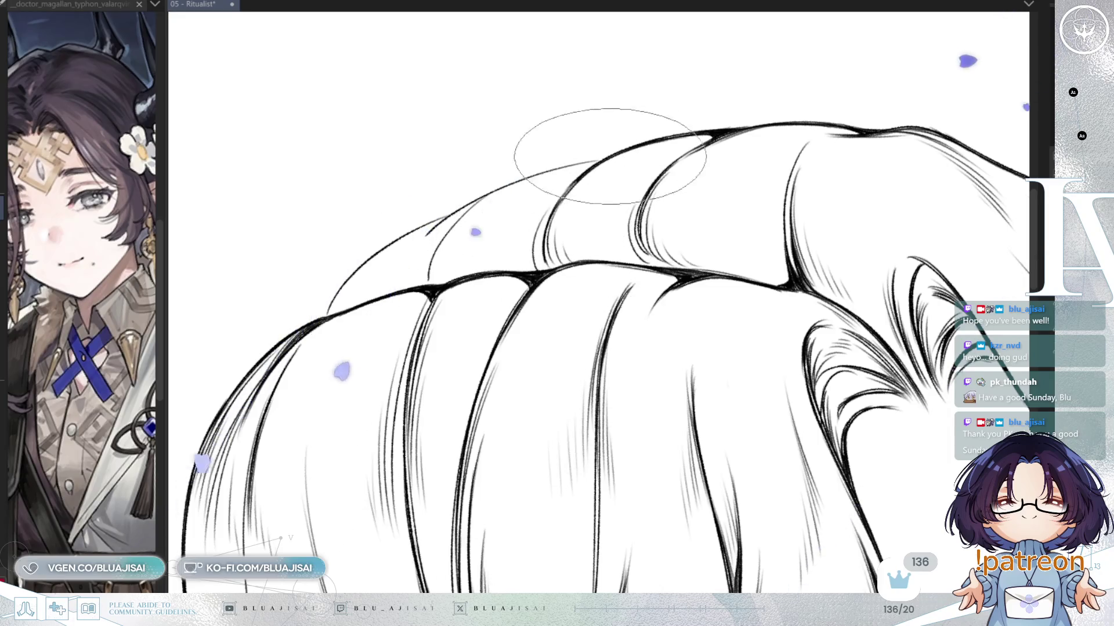
pyautogui.moveTo(517, 186); pyautogui.dragTo(662, 168)
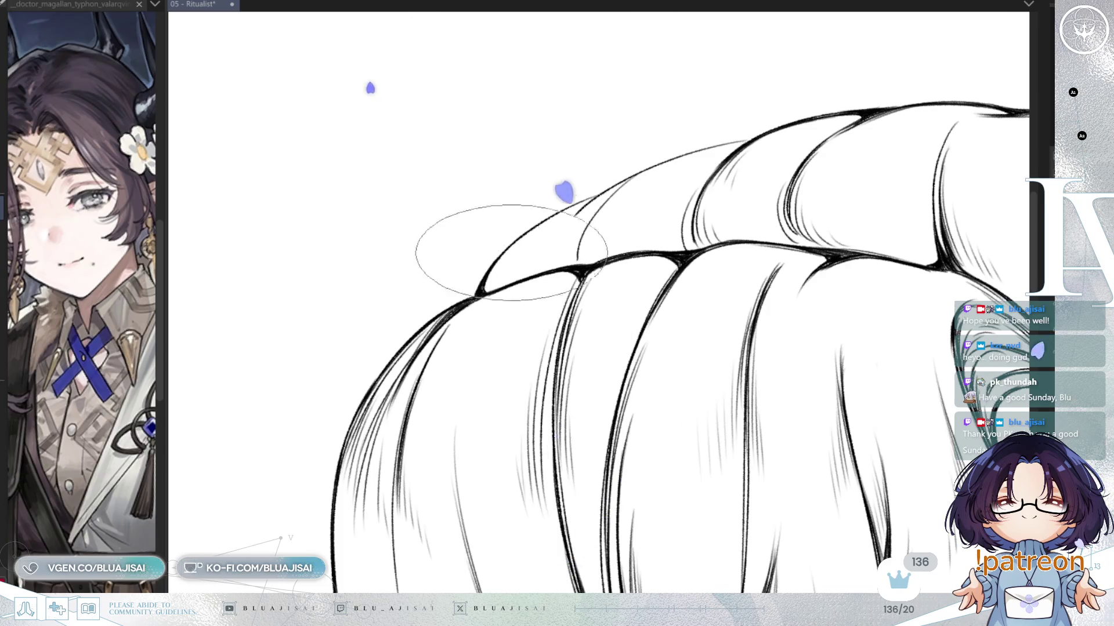
pyautogui.hotkey('ctrl', '0')
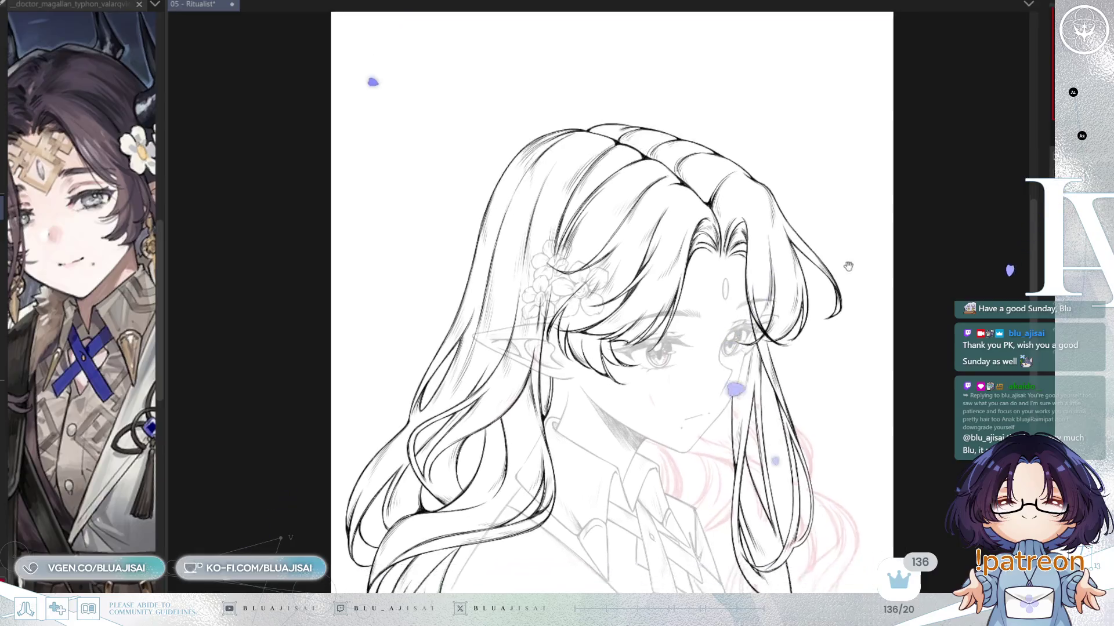
pyautogui.scroll(5, 812, 255)
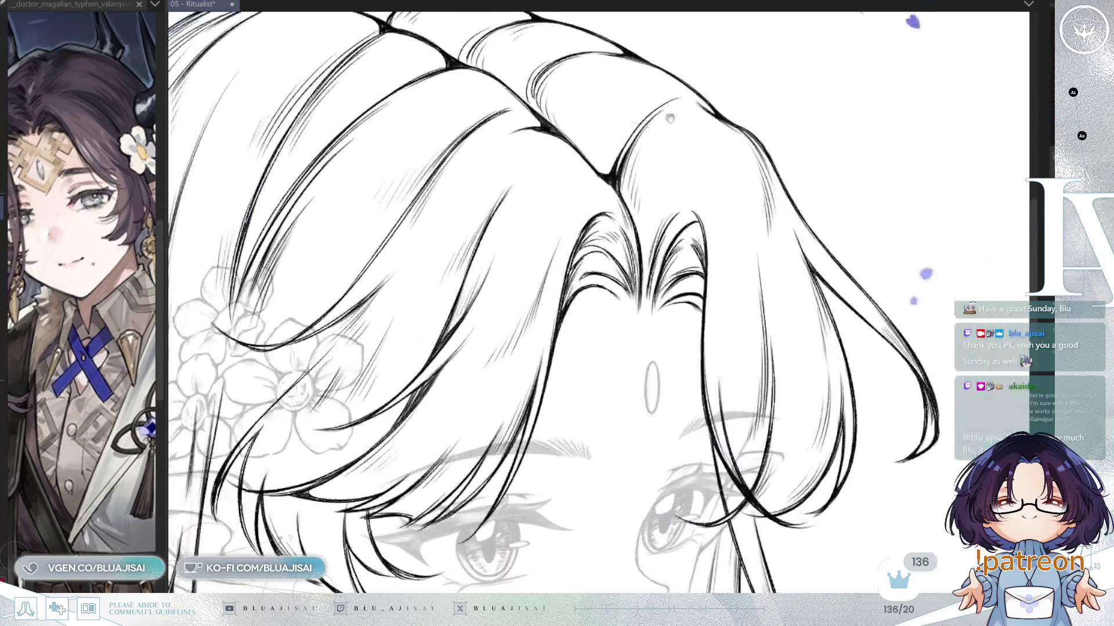
pyautogui.moveTo(673, 111); pyautogui.dragTo(705, 215)
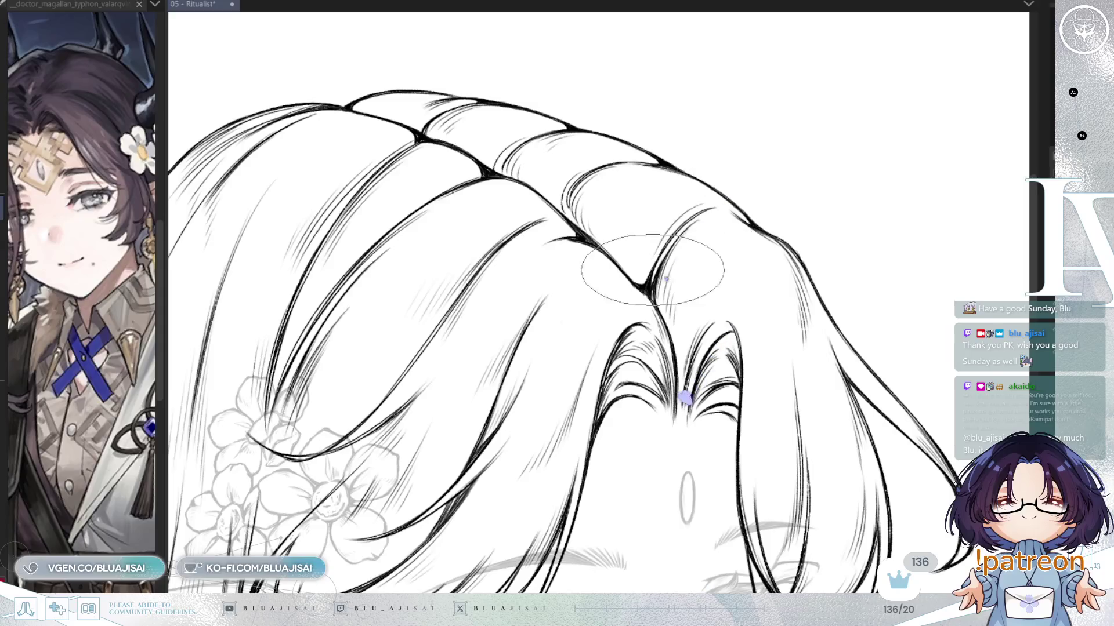
pyautogui.scroll(-2, 656, 235)
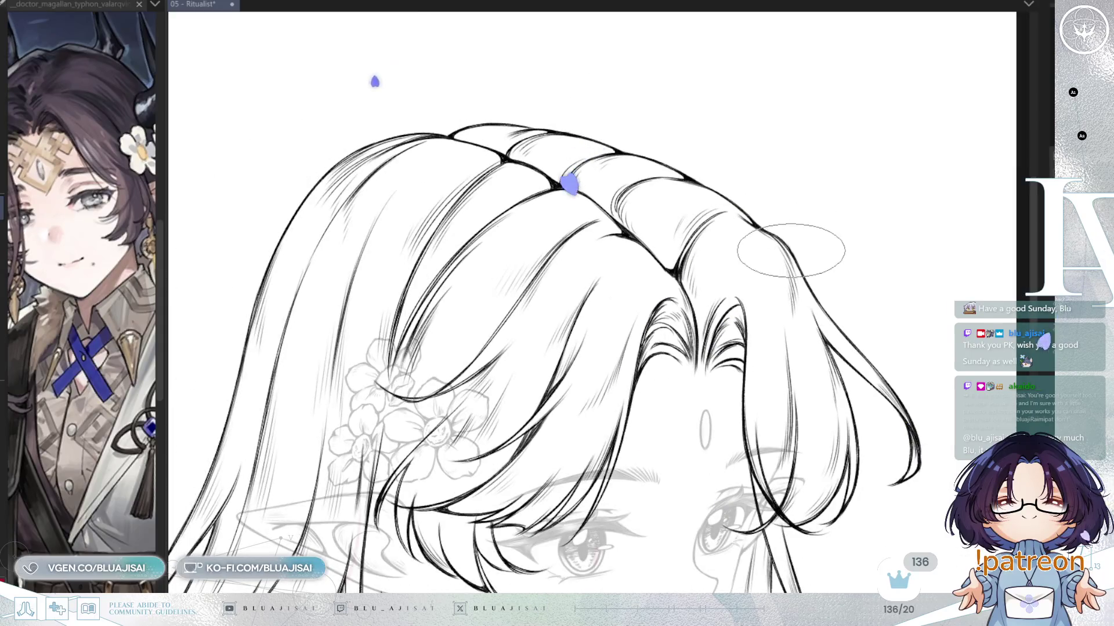
pyautogui.scroll(2, 674, 231)
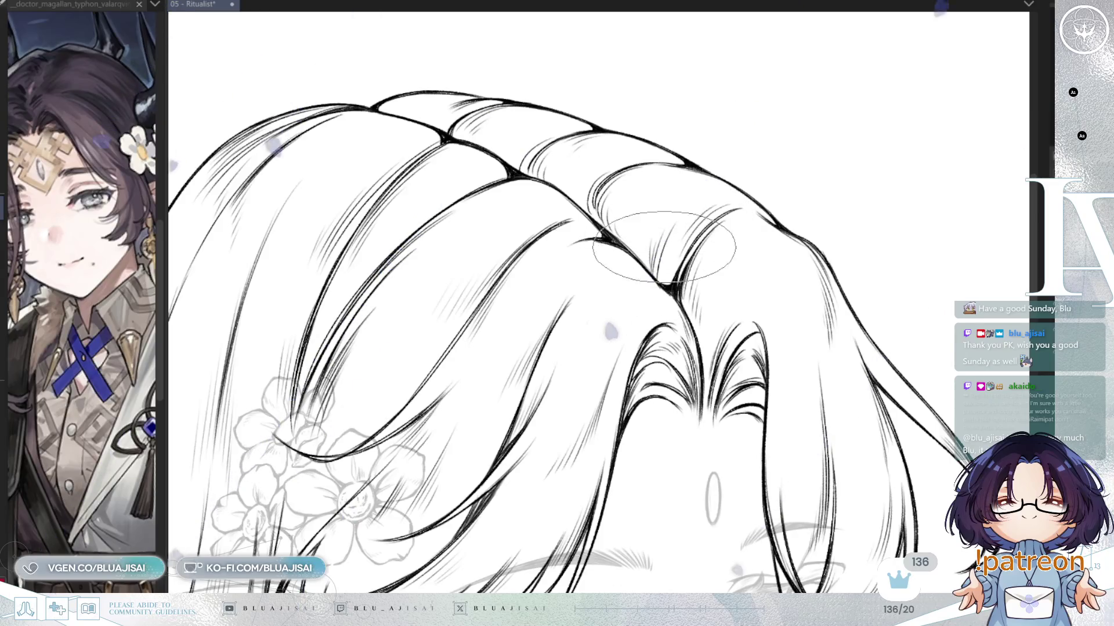
pyautogui.scroll(-3, 802, 144)
pyautogui.scroll(-3, 887, 162)
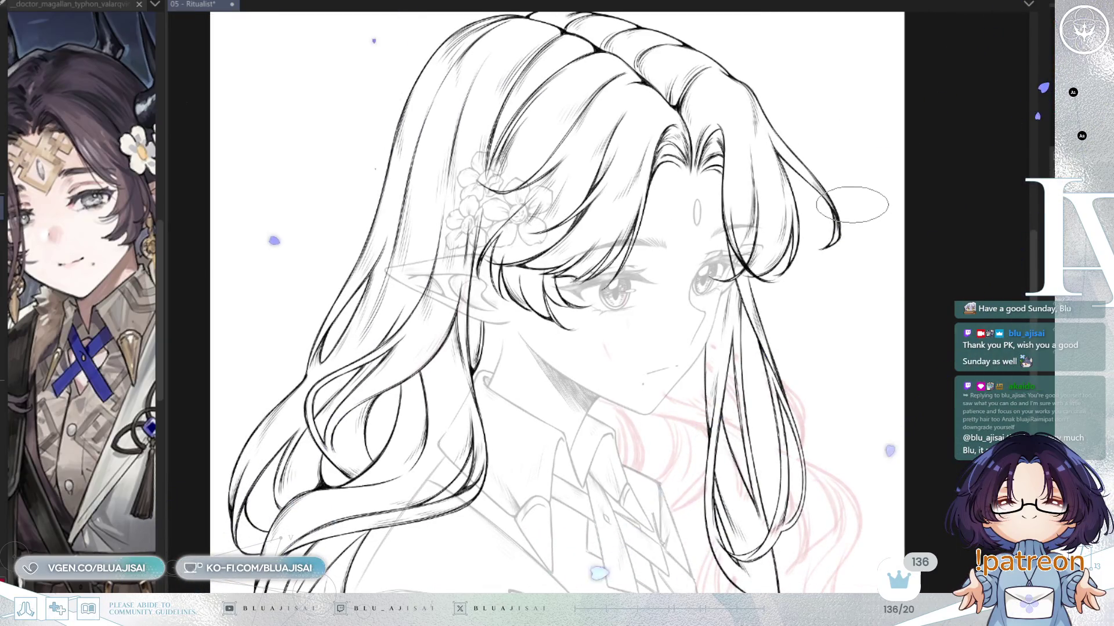
# Step: Zoom out to centre the full bust and hide the pink wavy-hair sketch layer
pyautogui.scroll(4, 802, 183)
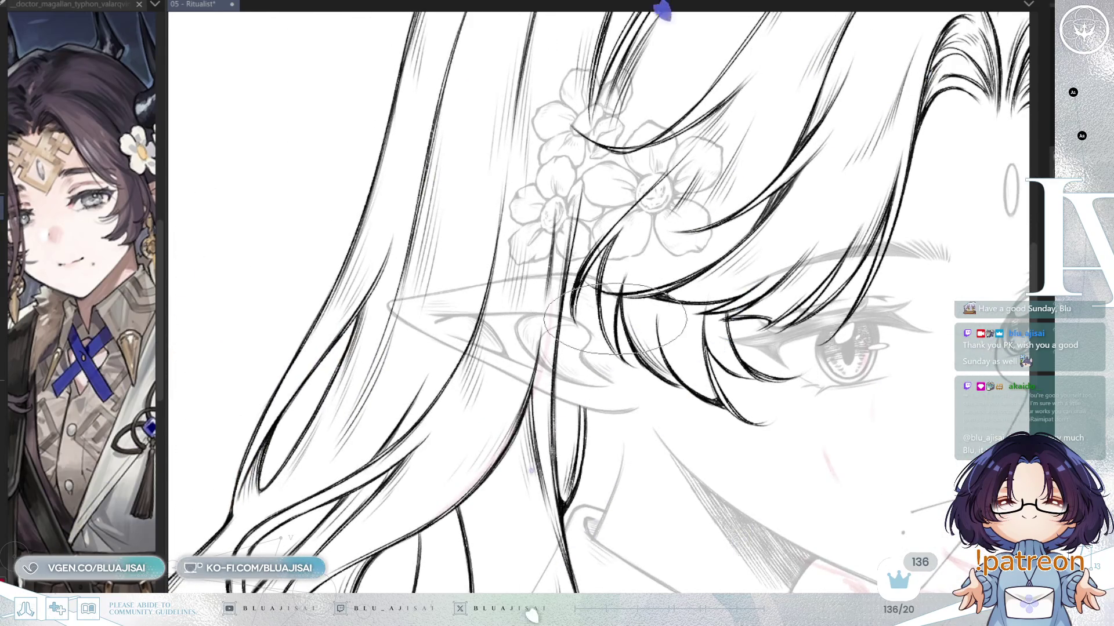
pyautogui.scroll(-3, 696, 267)
pyautogui.scroll(-3, 790, 259)
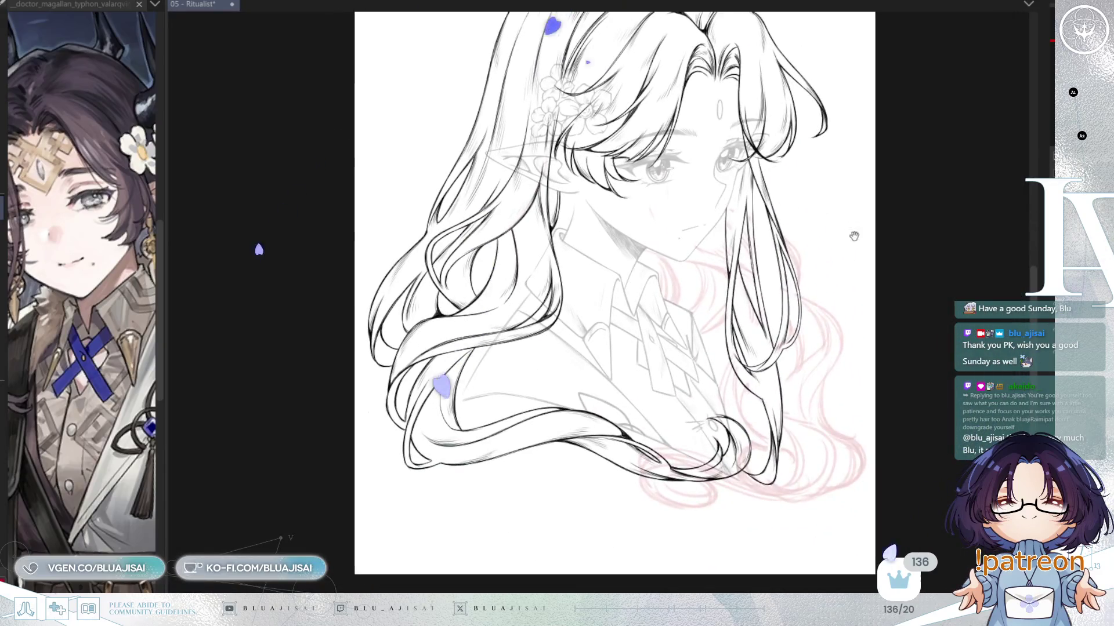
pyautogui.moveTo(923, 338); pyautogui.dragTo(898, 382)
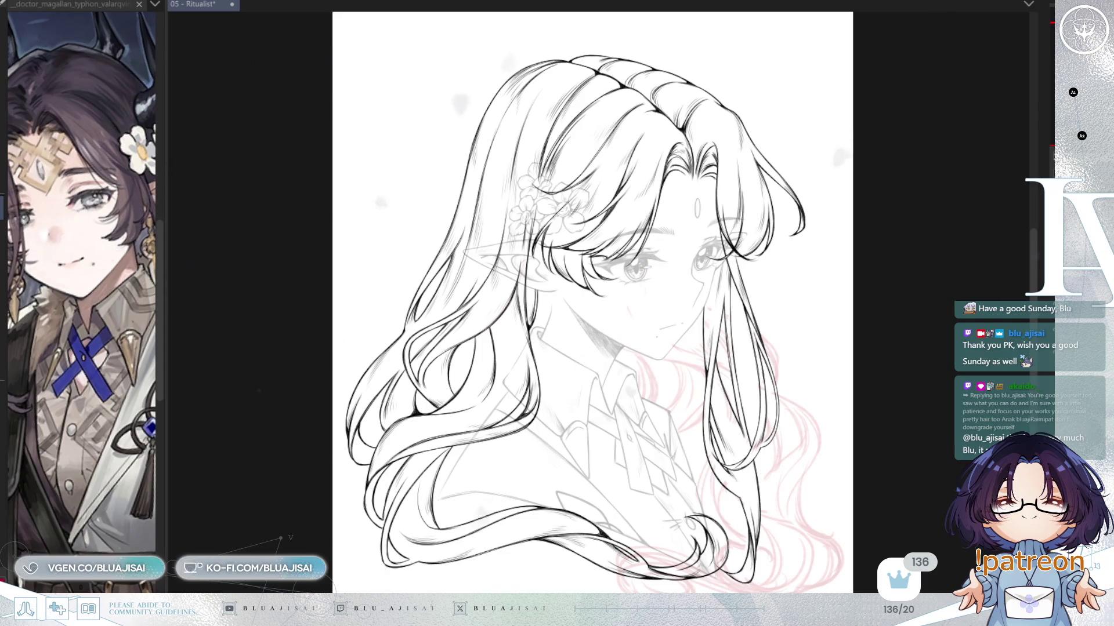
pyautogui.hotkey('ctrl', ',')
pyautogui.hotkey('ctrl', ',')
# Step: Turn on the pink horn sketch layer above the elf's head
pyautogui.moveTo(1000, 99); pyautogui.dragTo(989, 211)
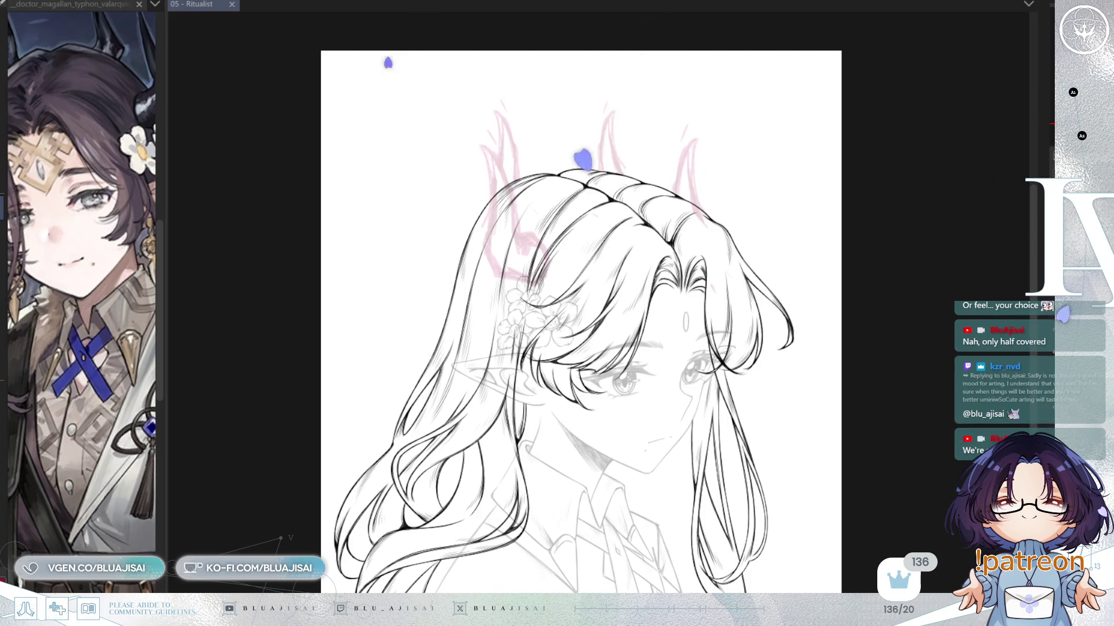
pyautogui.scroll(1, 573, 231)
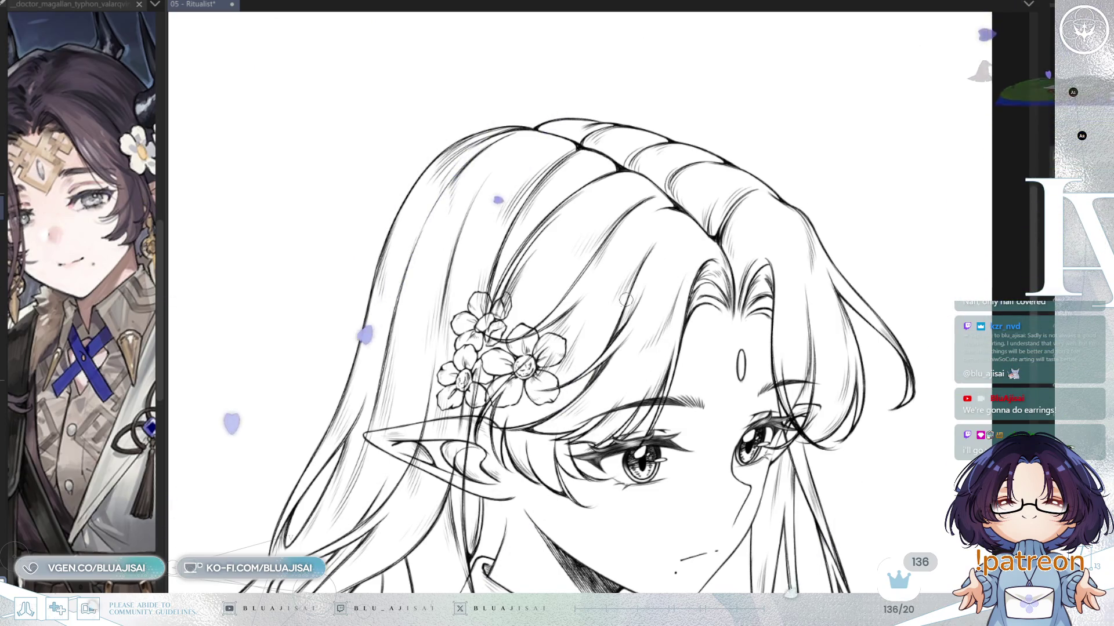
# Step: Zoom in on the inked hair flowers, eyes and pointed ear
pyautogui.scroll(3, 662, 302)
# Step: Erase the stray lines inside the pointed ear with the Eraser
pyautogui.scroll(2, 663, 309)
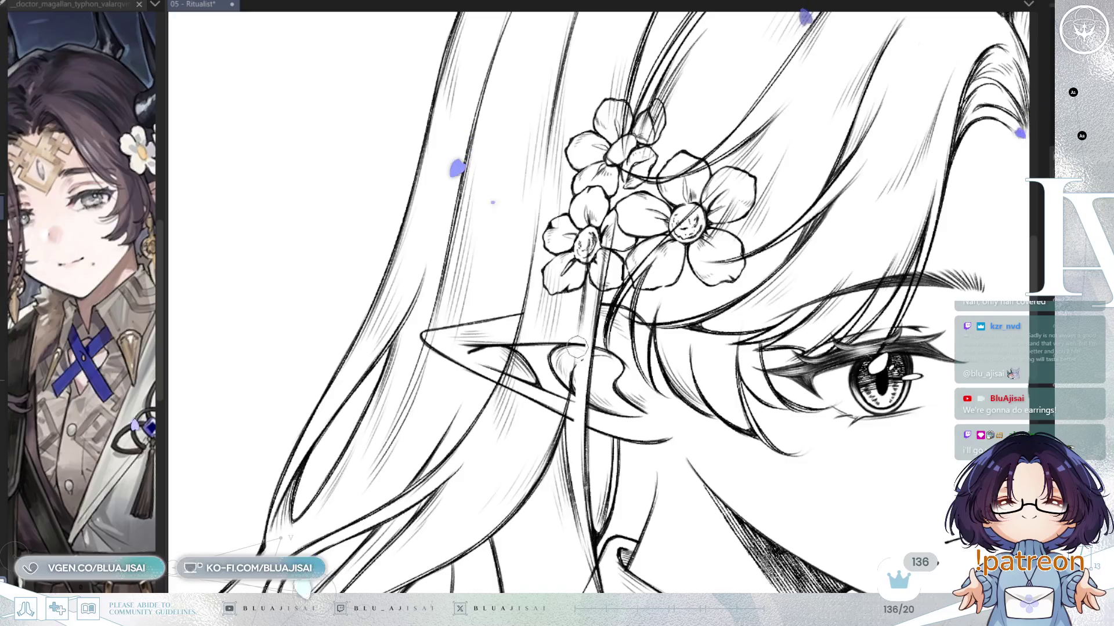
pyautogui.press('e')
pyautogui.moveTo(576, 339)
pyautogui.mouseDown()
pyautogui.moveTo(565, 348)
pyautogui.moveTo(574, 377)
pyautogui.moveTo(562, 368)
pyautogui.moveTo(545, 388)
pyautogui.moveTo(516, 388)
pyautogui.moveTo(508, 400)
pyautogui.moveTo(524, 341)
pyautogui.mouseUp()
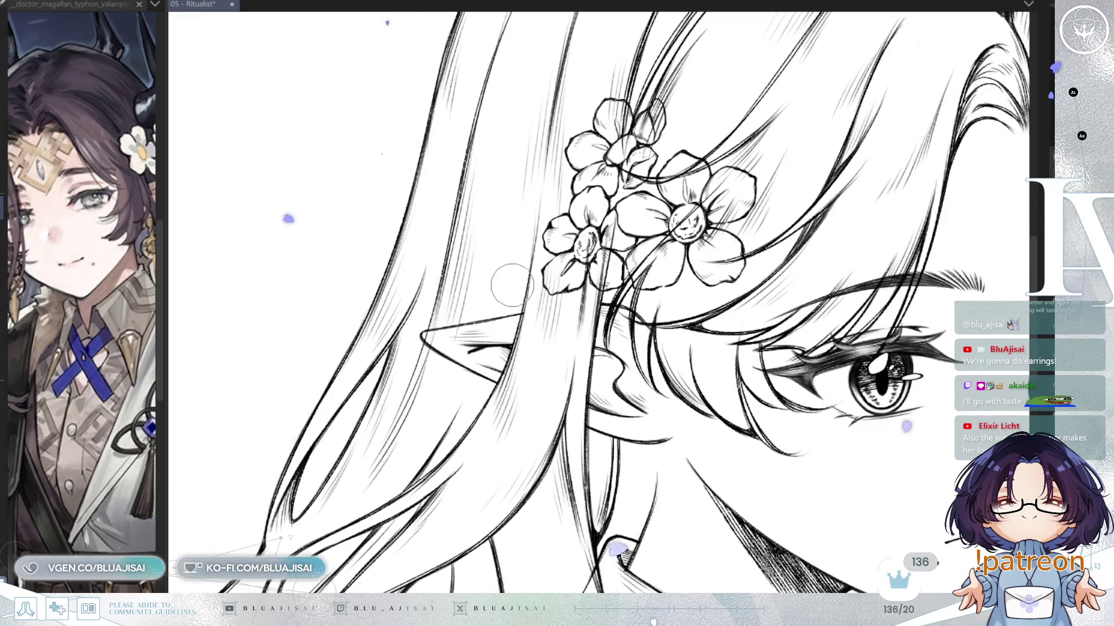
# Step: Pan across the face, flowers and ear down to the long hair and collar
pyautogui.moveTo(525, 314); pyautogui.dragTo(522, 311)
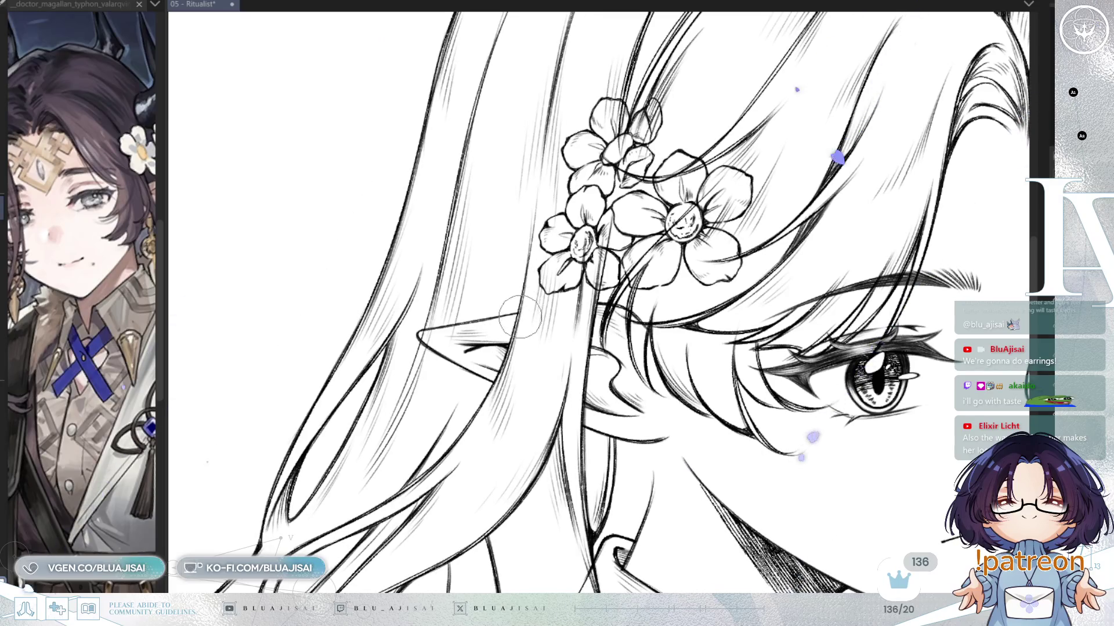
pyautogui.moveTo(622, 294); pyautogui.dragTo(592, 310)
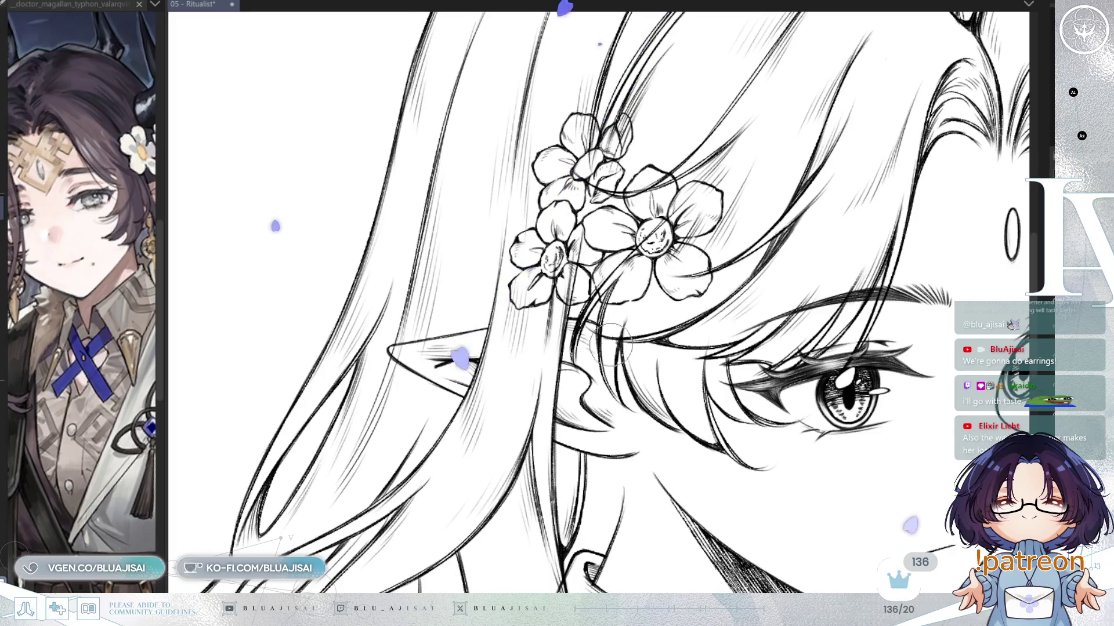
pyautogui.moveTo(644, 340); pyautogui.dragTo(631, 183)
pyautogui.moveTo(803, 237)
pyautogui.mouseDown()
pyautogui.moveTo(754, 261)
pyautogui.moveTo(725, 331)
pyautogui.moveTo(675, 342)
pyautogui.mouseUp()
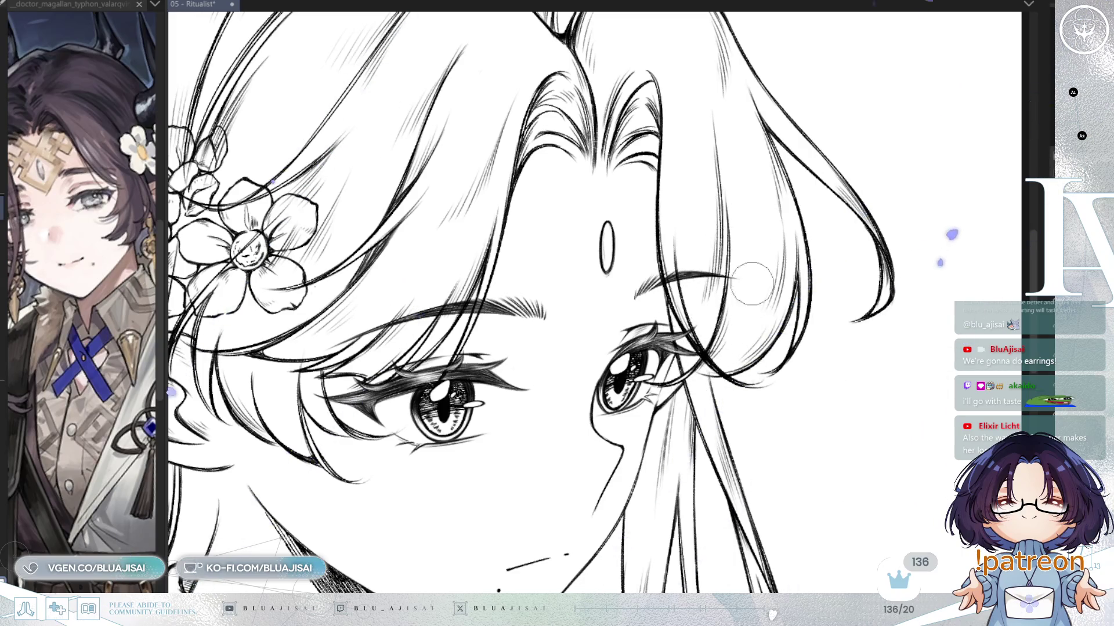
pyautogui.moveTo(690, 455)
pyautogui.mouseDown()
pyautogui.moveTo(858, 224)
pyautogui.moveTo(866, 298)
pyautogui.moveTo(901, 306)
pyautogui.moveTo(910, 174)
pyautogui.mouseUp()
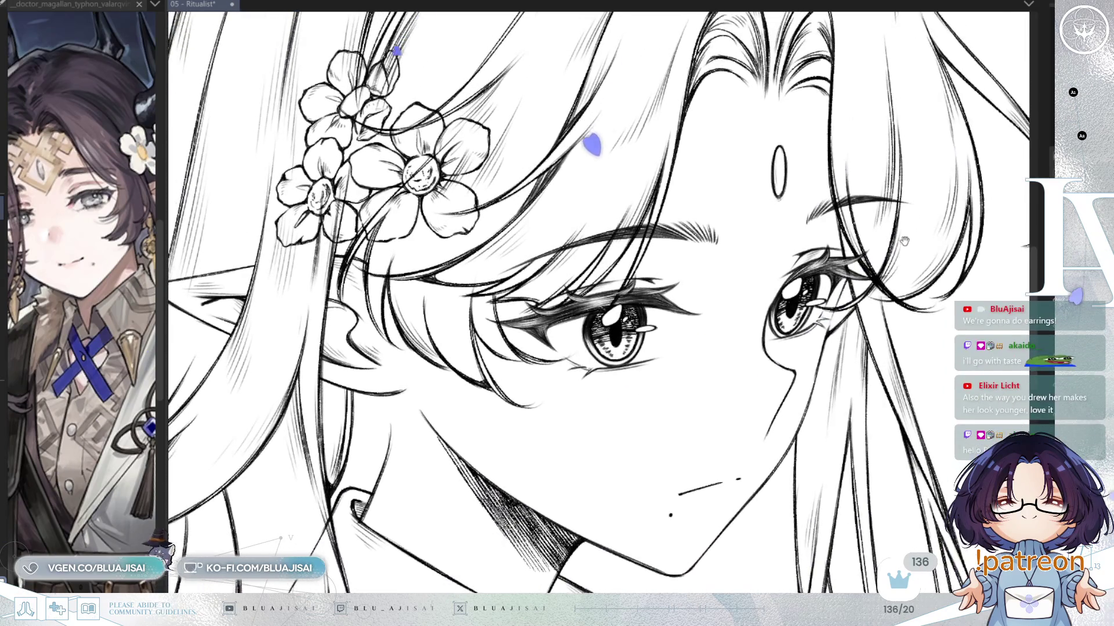
pyautogui.moveTo(804, 187)
pyautogui.mouseDown()
pyautogui.moveTo(896, 215)
pyautogui.moveTo(934, 179)
pyautogui.mouseUp()
pyautogui.moveTo(824, 264)
pyautogui.mouseDown()
pyautogui.moveTo(911, 225)
pyautogui.moveTo(949, 191)
pyautogui.mouseUp()
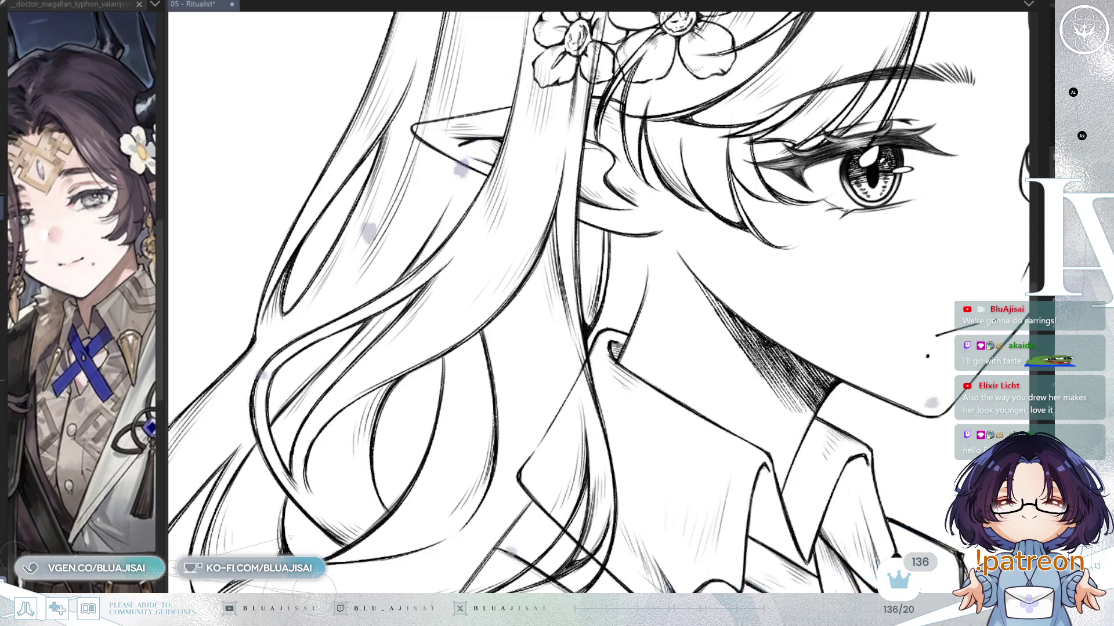
pyautogui.moveTo(582, 374); pyautogui.dragTo(576, 374)
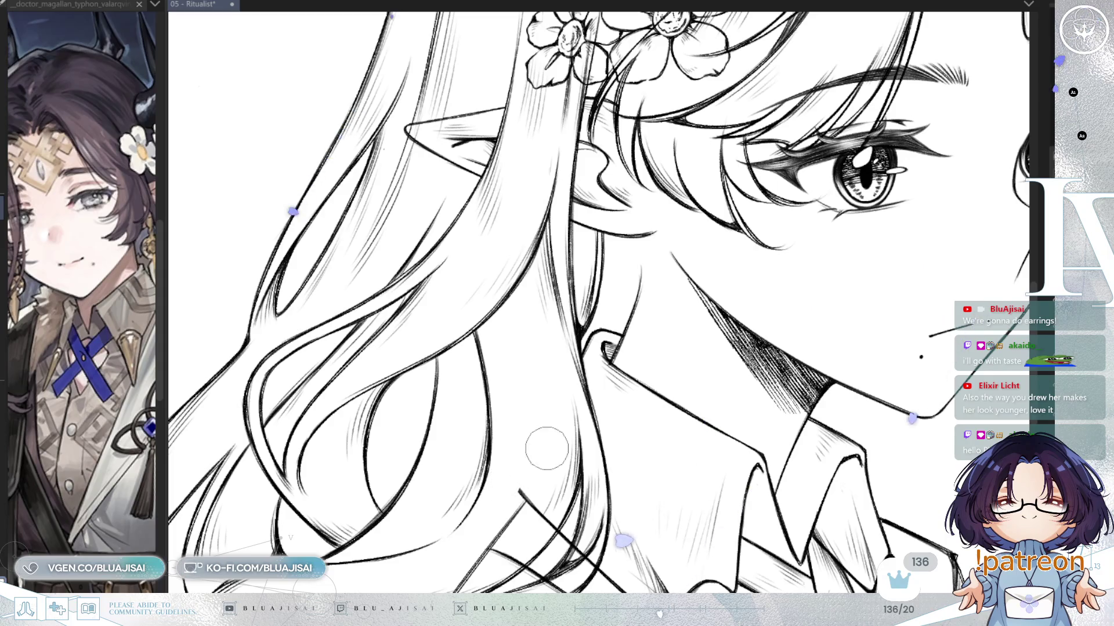
pyautogui.moveTo(541, 447); pyautogui.dragTo(640, 358)
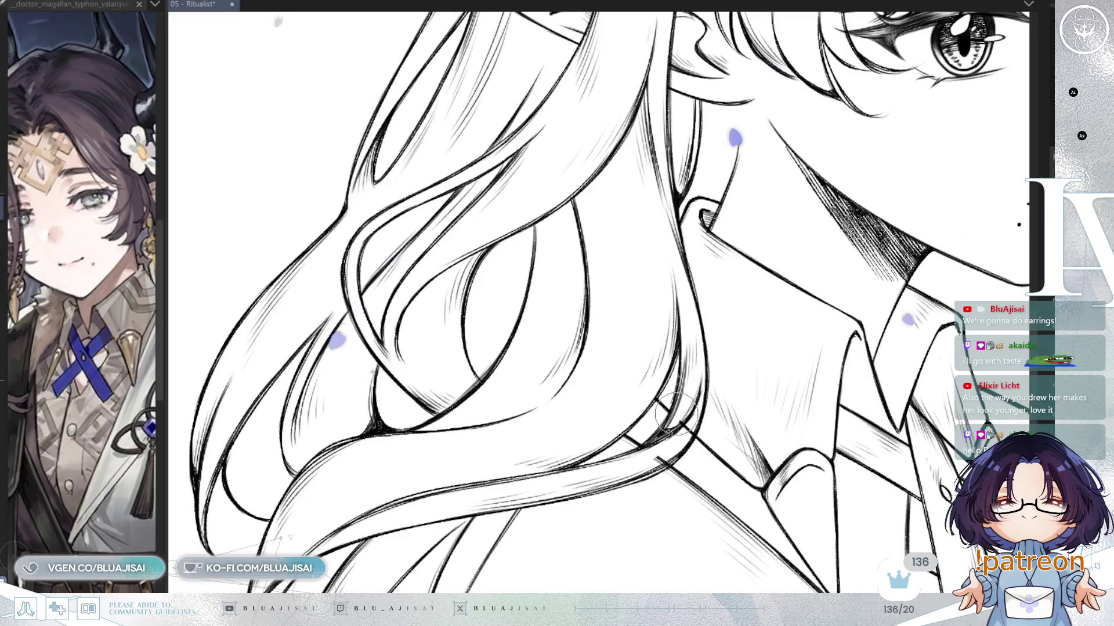
# Step: Straighten the rotated canvas and pan from the collar across the hair to the flowers
pyautogui.moveTo(870, 404)
pyautogui.mouseDown()
pyautogui.moveTo(786, 395)
pyautogui.moveTo(730, 364)
pyautogui.mouseUp()
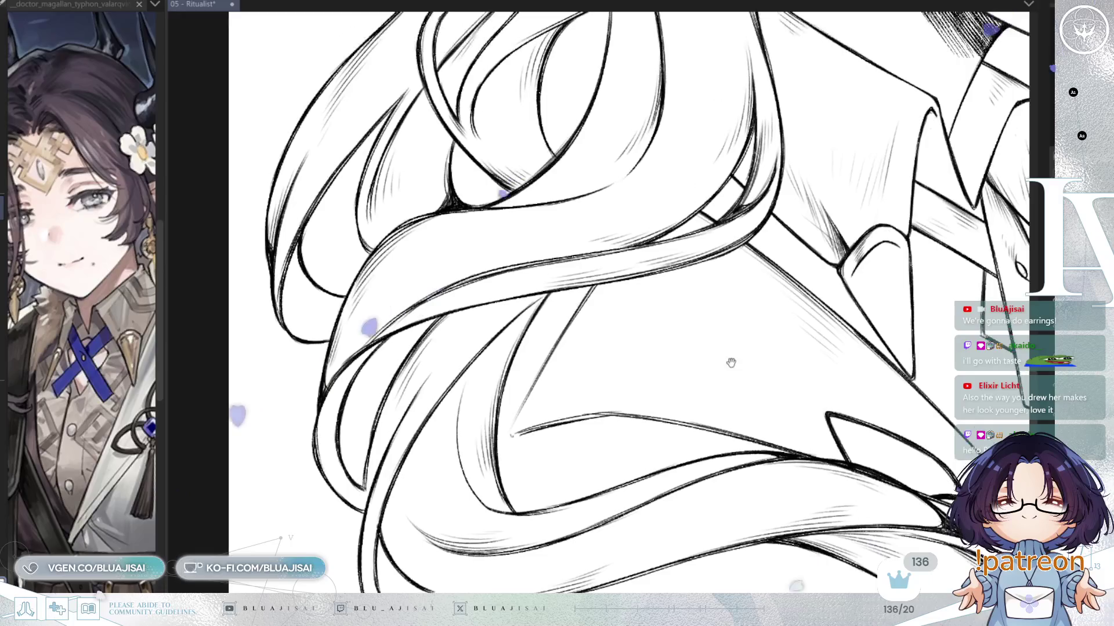
pyautogui.moveTo(788, 323); pyautogui.dragTo(619, 366)
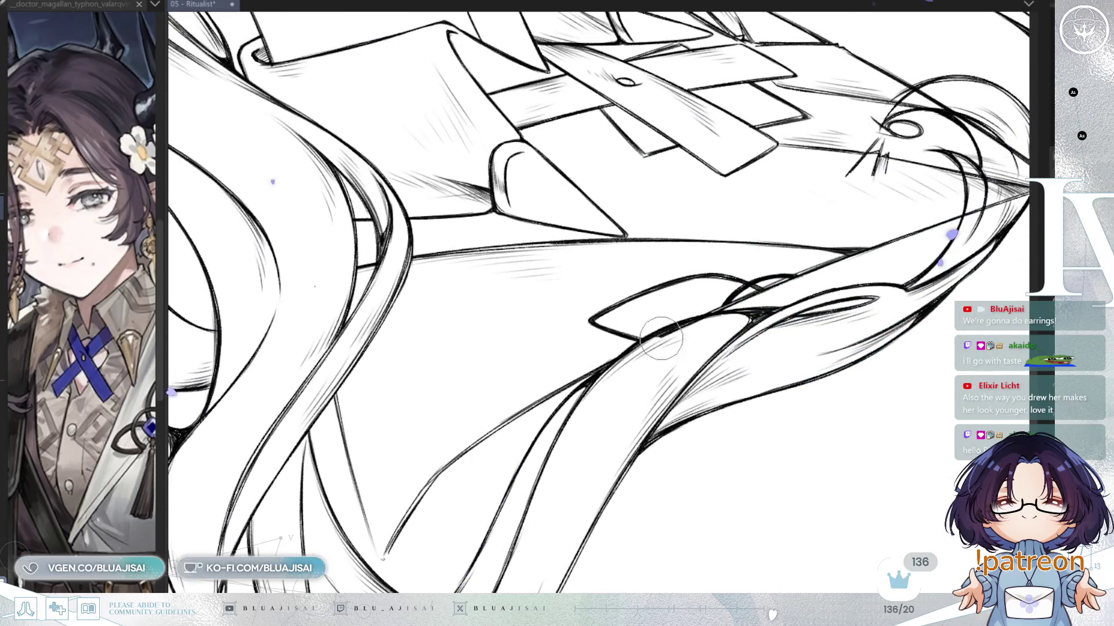
pyautogui.moveTo(792, 323); pyautogui.dragTo(514, 488)
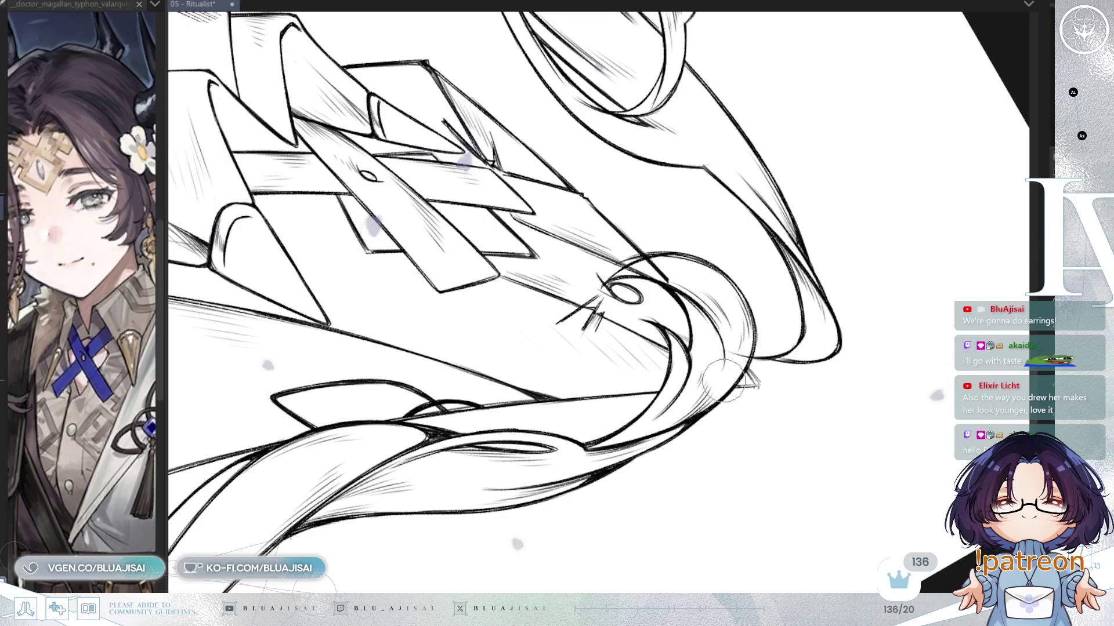
pyautogui.press('-')
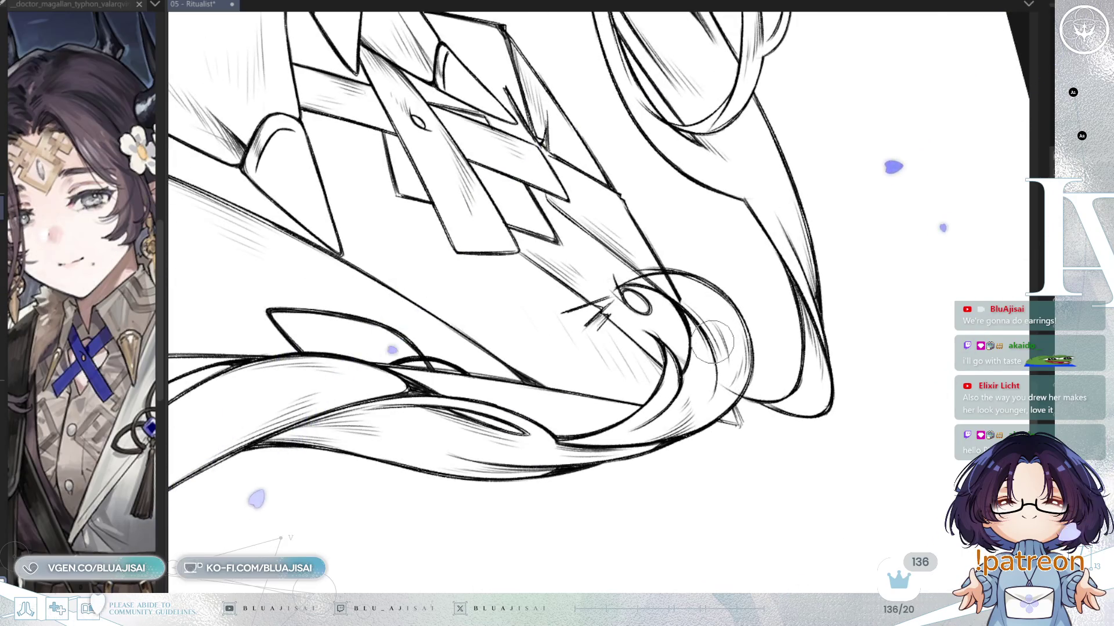
pyautogui.press('-')
pyautogui.press('-')
pyautogui.press('-')
pyautogui.press('-')
pyautogui.press('-')
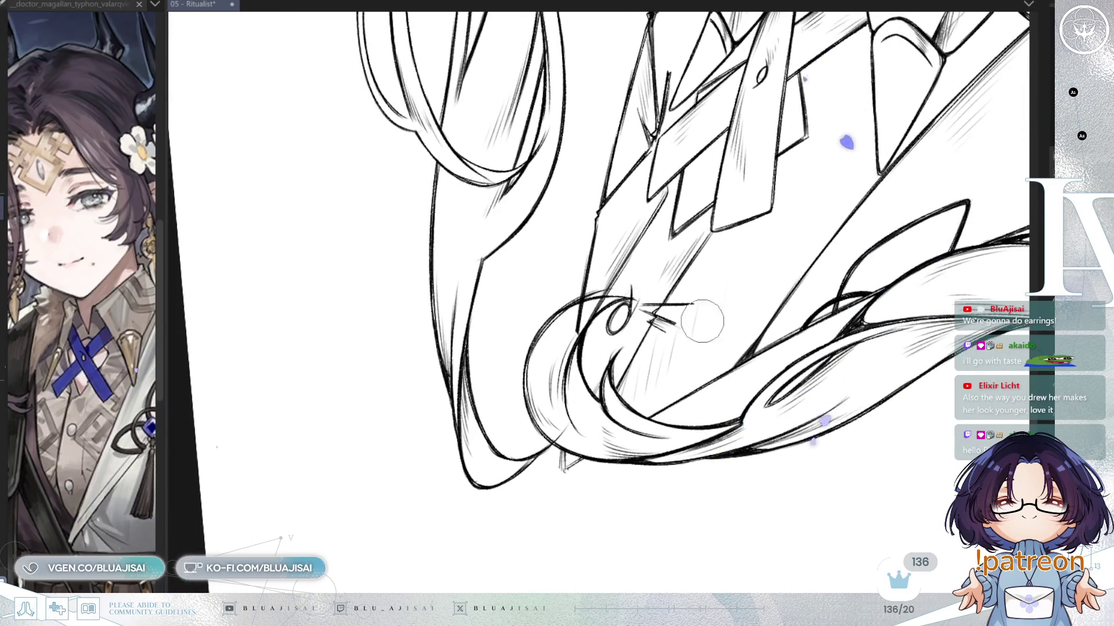
pyautogui.press('-')
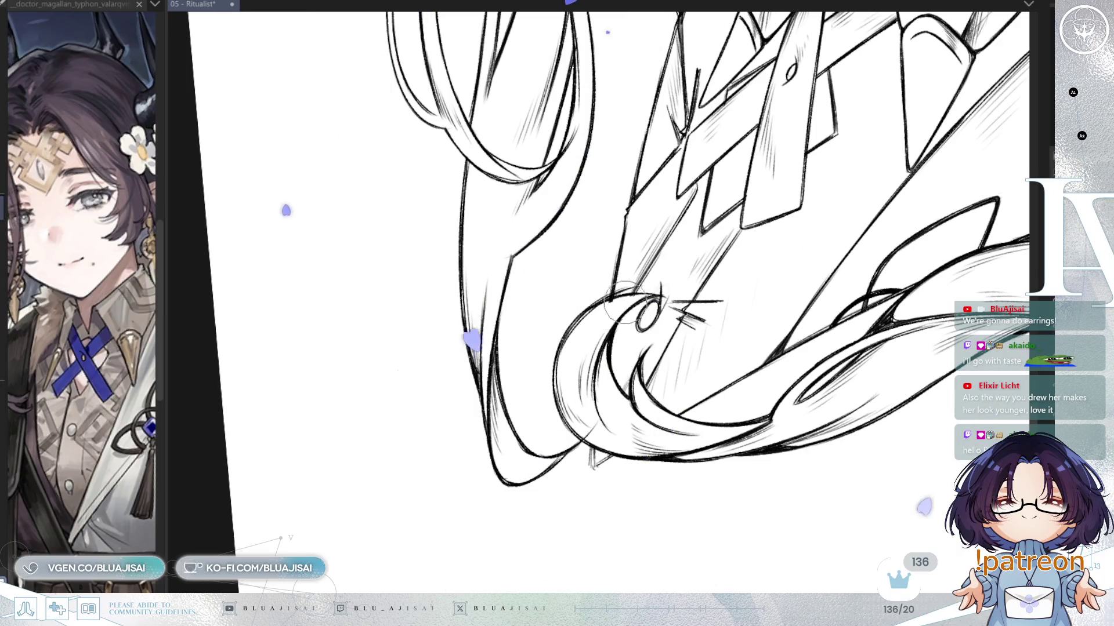
pyautogui.press('=')
pyautogui.press('=')
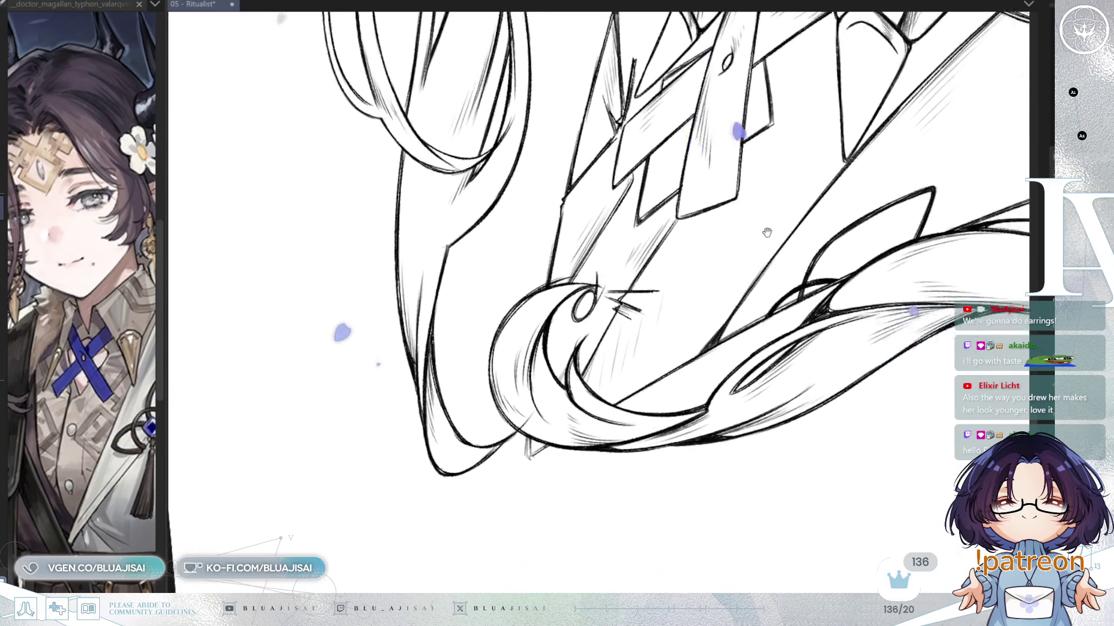
pyautogui.moveTo(635, 304)
pyautogui.mouseDown()
pyautogui.moveTo(818, 417)
pyautogui.moveTo(844, 460)
pyautogui.moveTo(814, 553)
pyautogui.mouseUp()
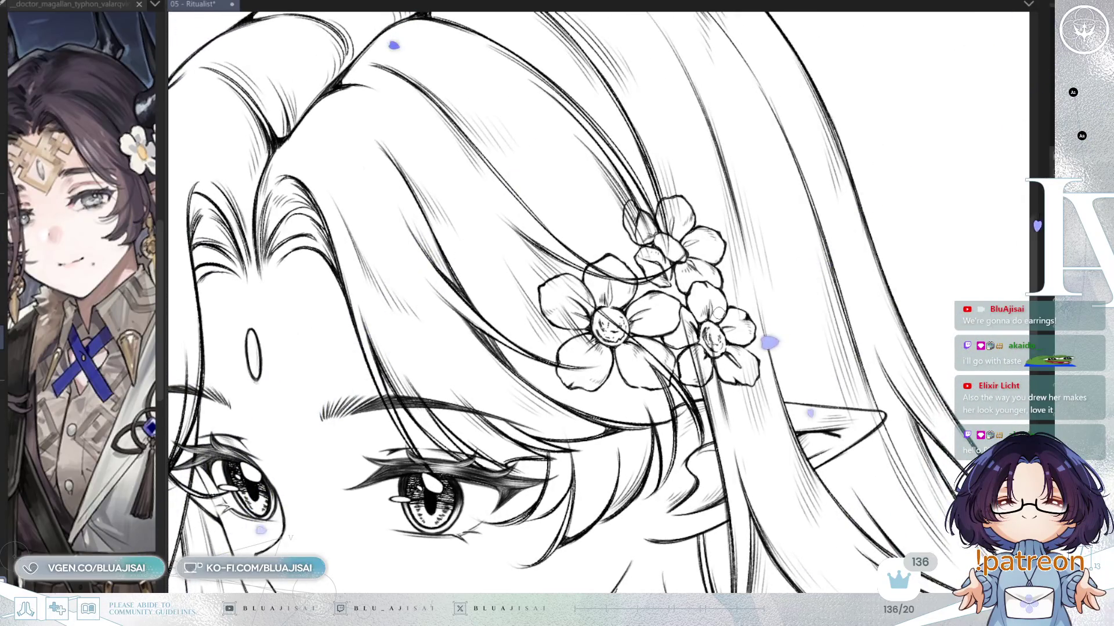
# Step: Mirror the view horizontally and zoom in to inspect the three-flower hair ornament
pyautogui.press('h')
pyautogui.moveTo(717, 312); pyautogui.dragTo(786, 321)
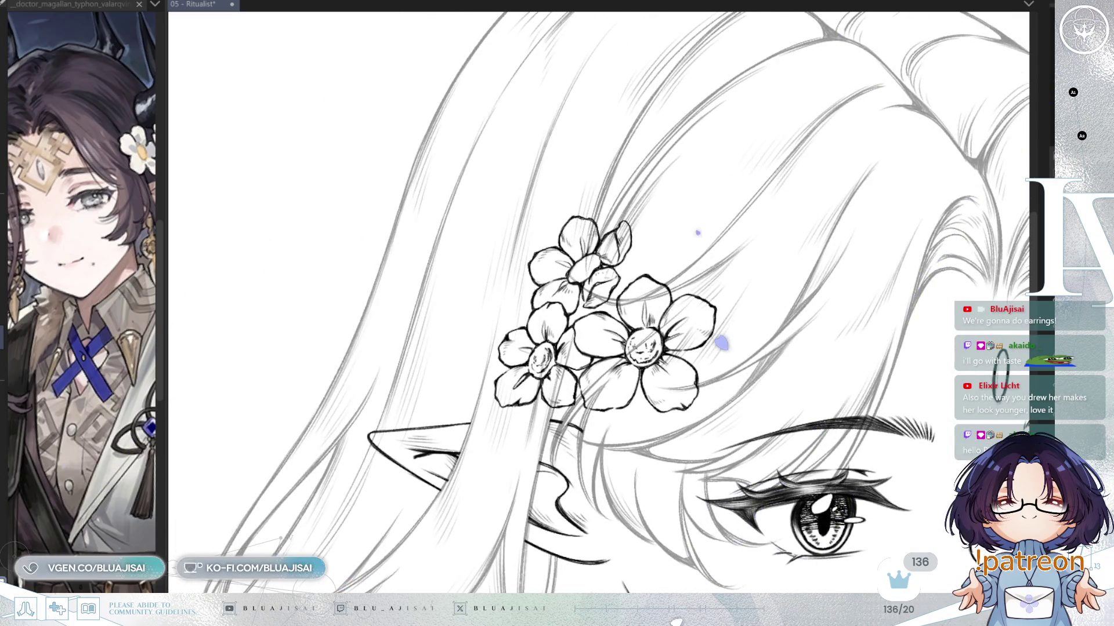
pyautogui.scroll(3, 634, 358)
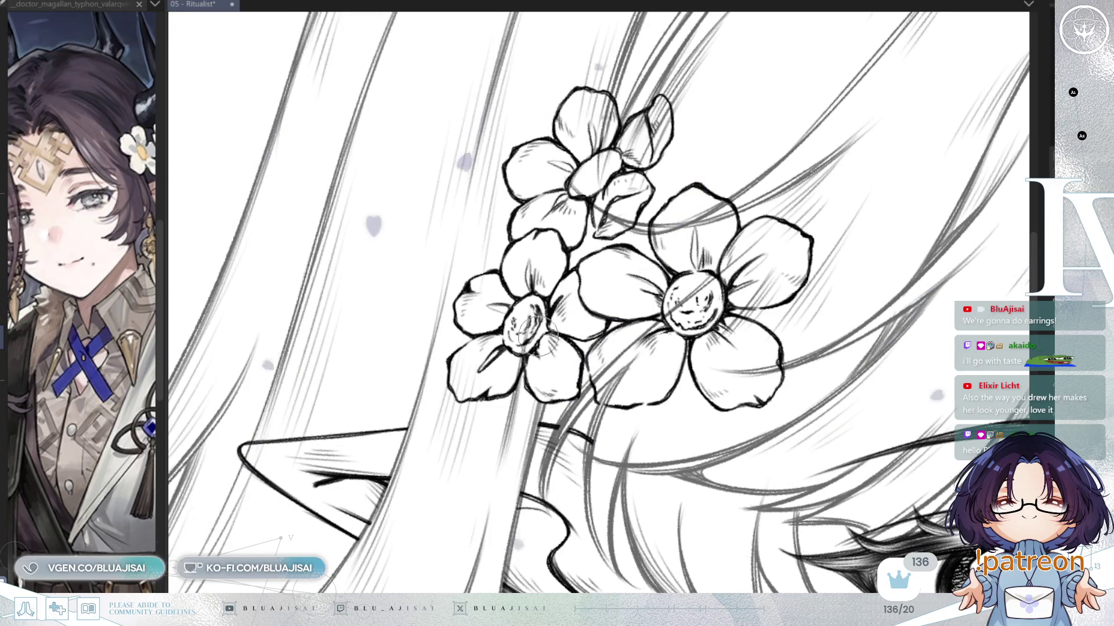
pyautogui.moveTo(518, 368); pyautogui.dragTo(608, 342)
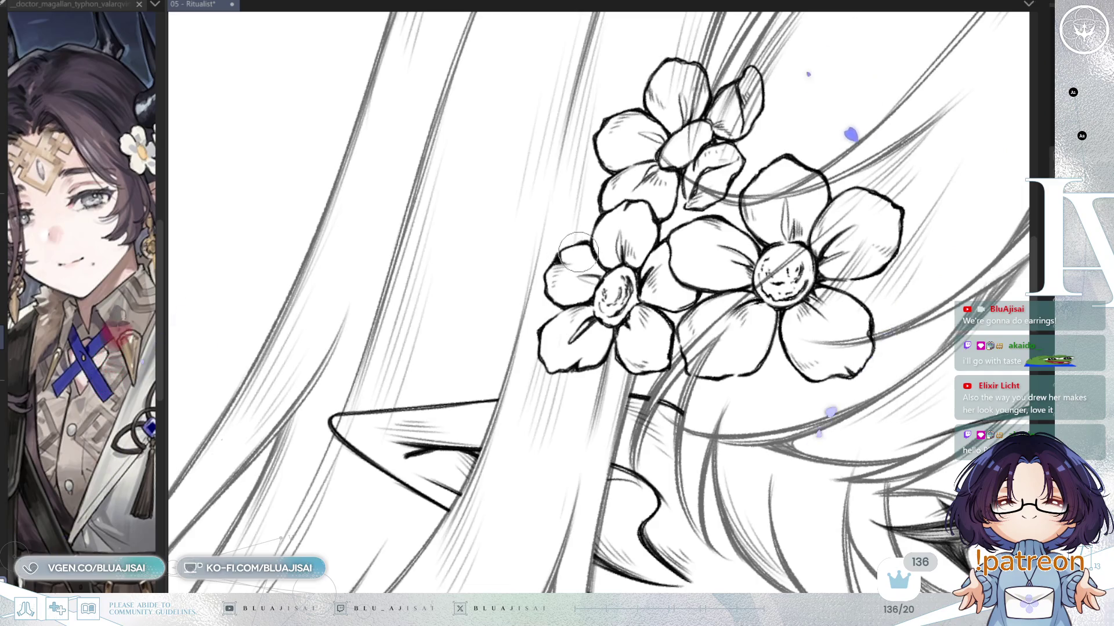
pyautogui.moveTo(452, 442); pyautogui.dragTo(574, 396)
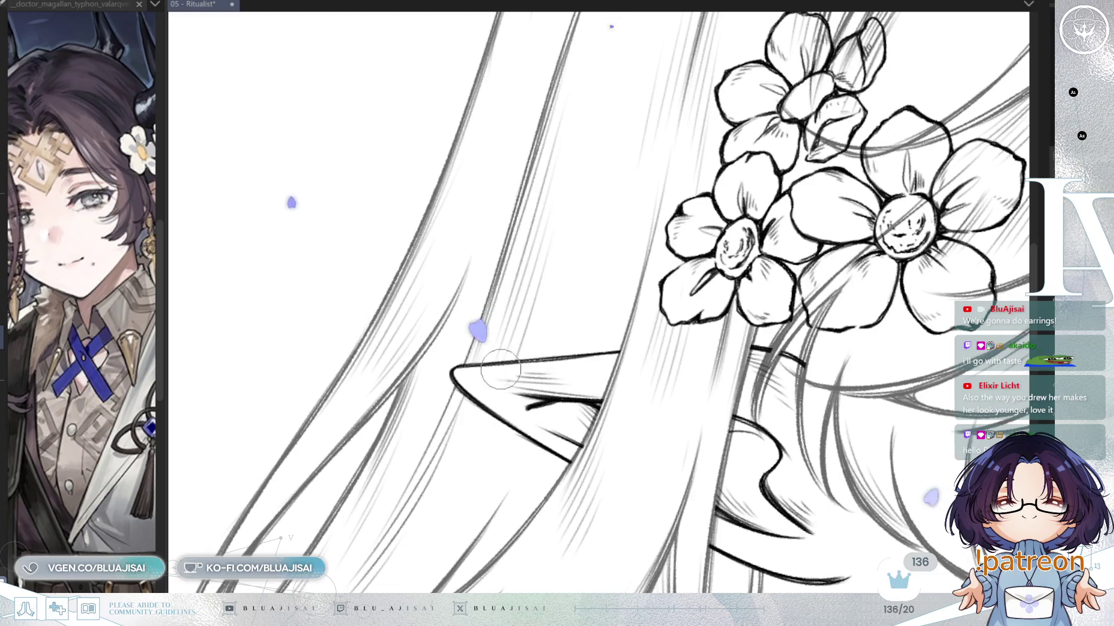
pyautogui.moveTo(661, 332)
pyautogui.mouseDown()
pyautogui.moveTo(551, 295)
pyautogui.moveTo(533, 332)
pyautogui.moveTo(476, 358)
pyautogui.moveTo(450, 404)
pyautogui.mouseUp()
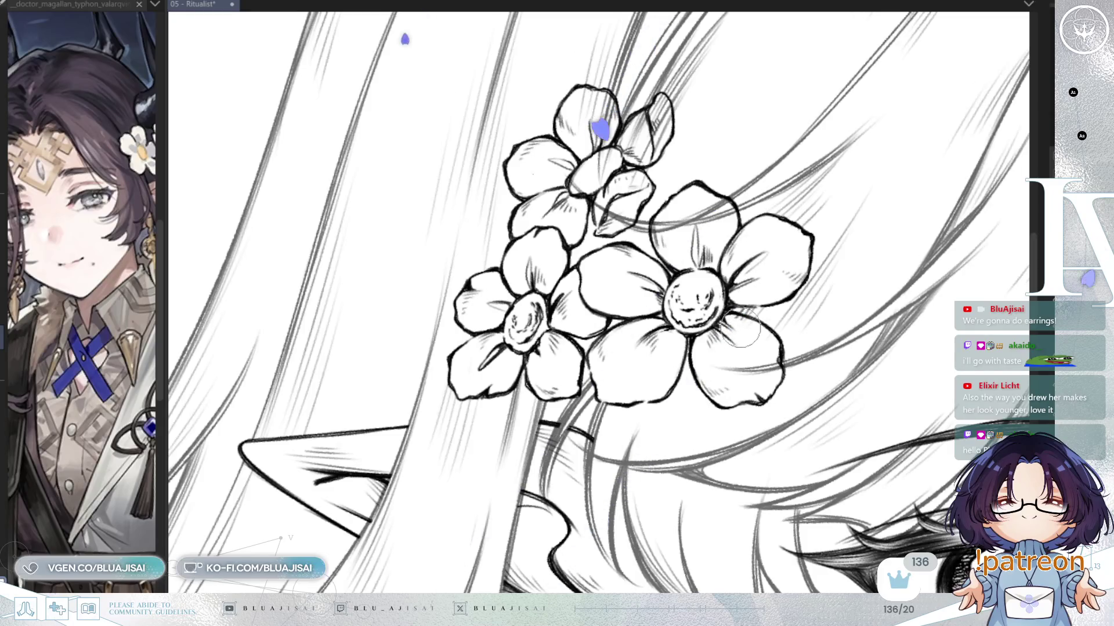
pyautogui.moveTo(741, 326); pyautogui.dragTo(723, 403)
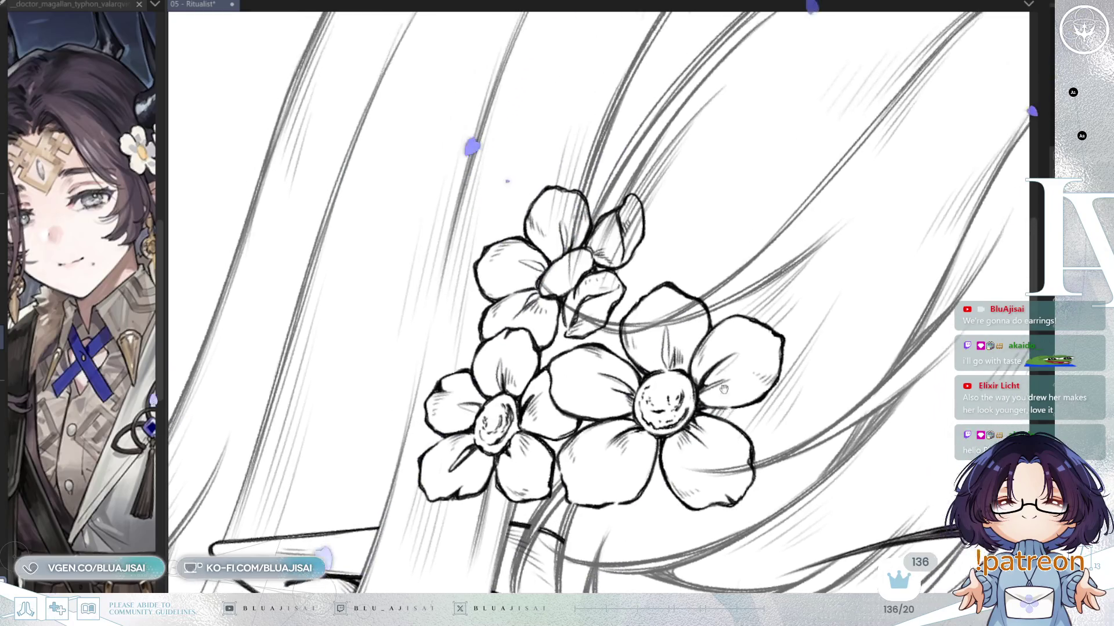
pyautogui.moveTo(570, 267)
pyautogui.mouseDown()
pyautogui.moveTo(580, 290)
pyautogui.moveTo(609, 304)
pyautogui.mouseUp()
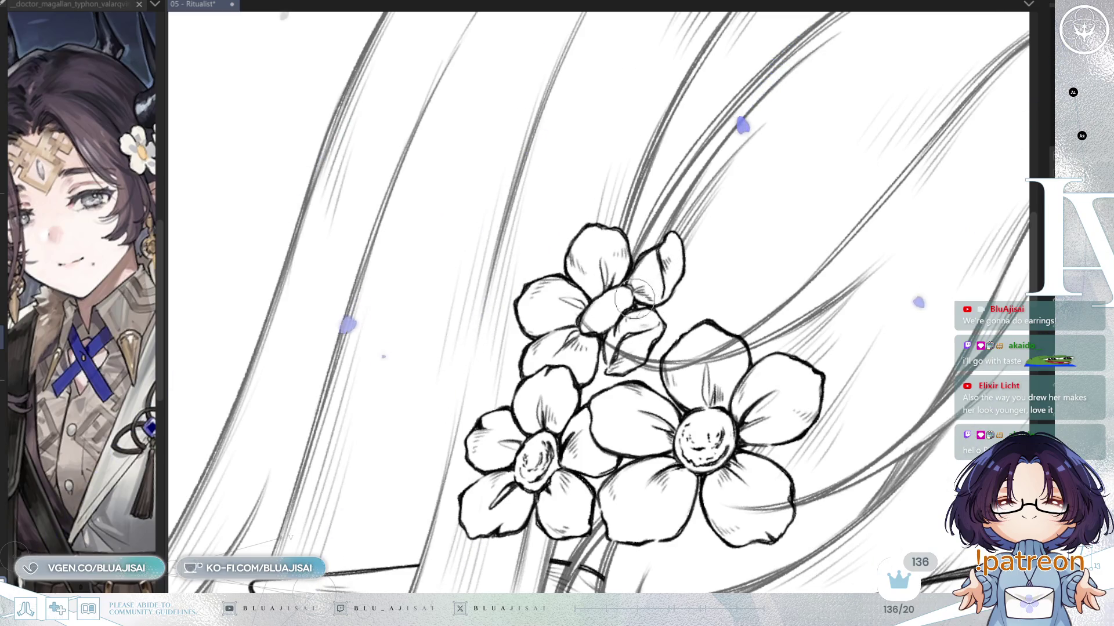
pyautogui.moveTo(620, 309); pyautogui.dragTo(555, 273)
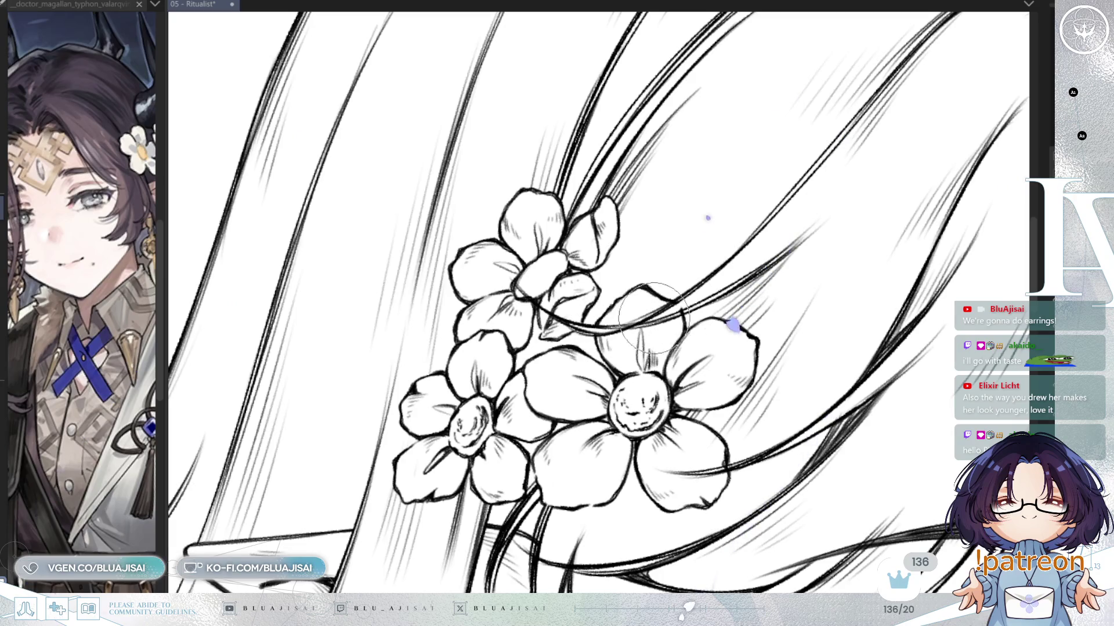
pyautogui.scroll(-3, 799, 335)
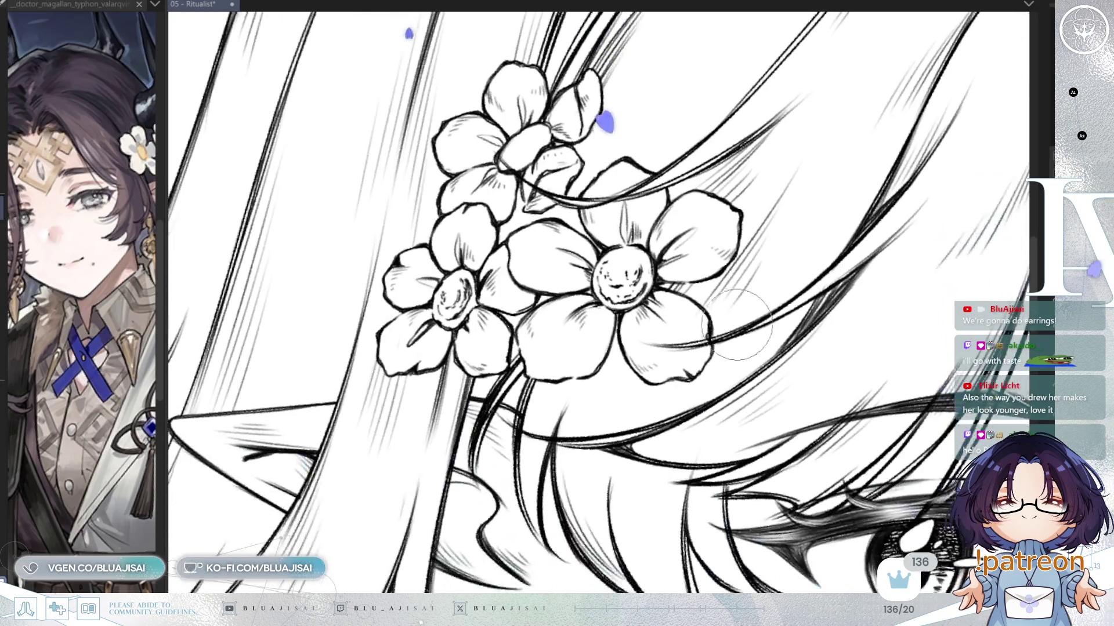
# Step: Zoom out to the whole portrait and mirror it to check, then flip back
pyautogui.scroll(-6, 751, 326)
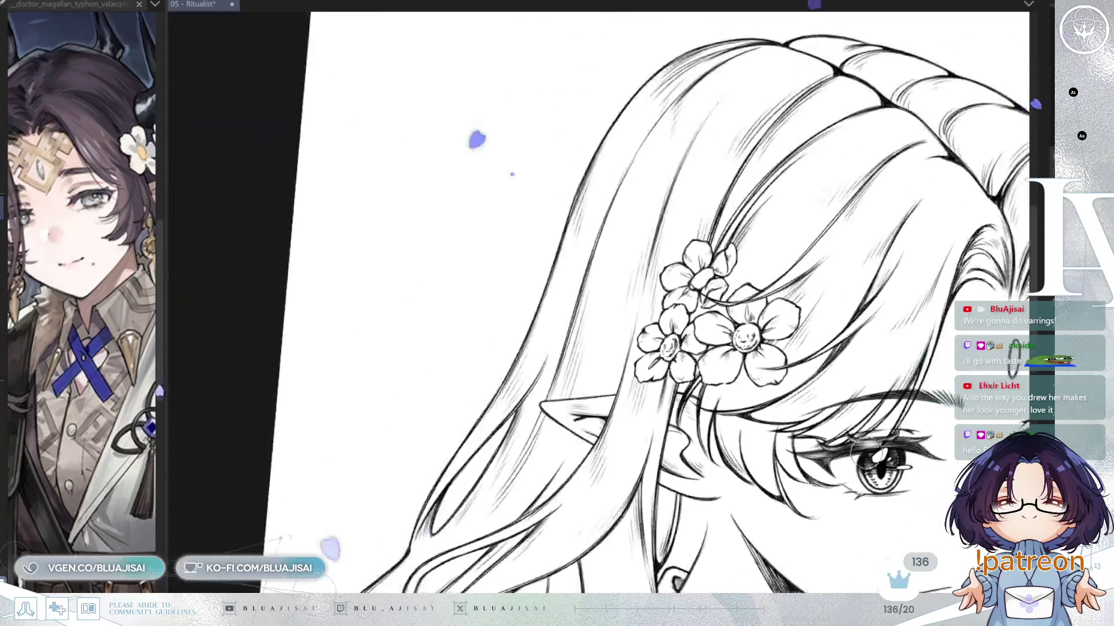
pyautogui.scroll(-2, 939, 315)
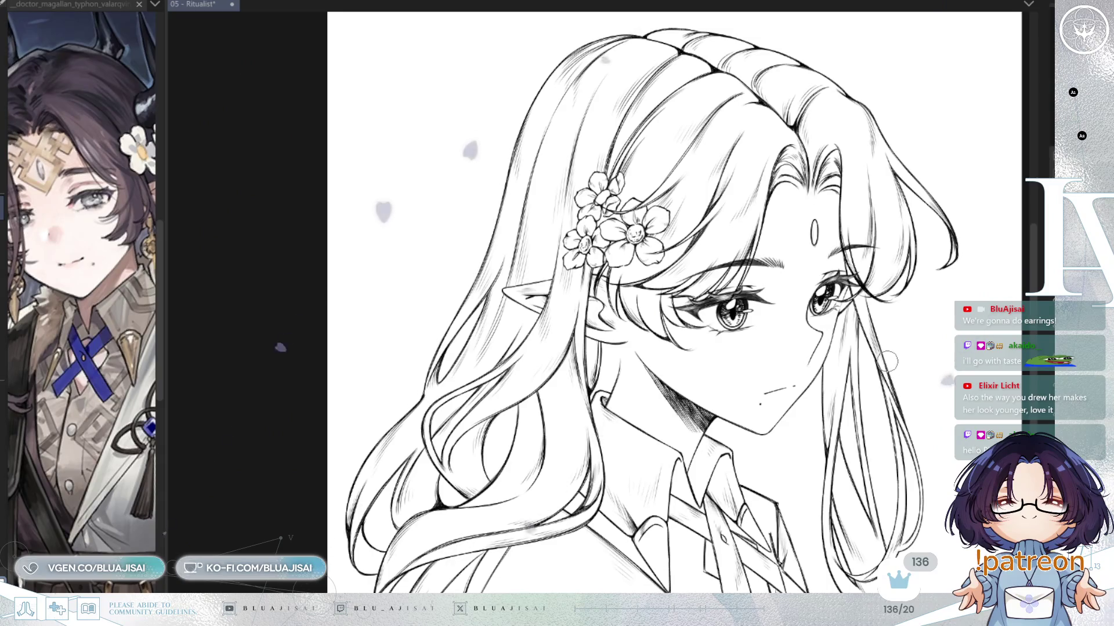
pyautogui.press('h')
pyautogui.moveTo(851, 455); pyautogui.dragTo(926, 362)
pyautogui.scroll(3, 922, 361)
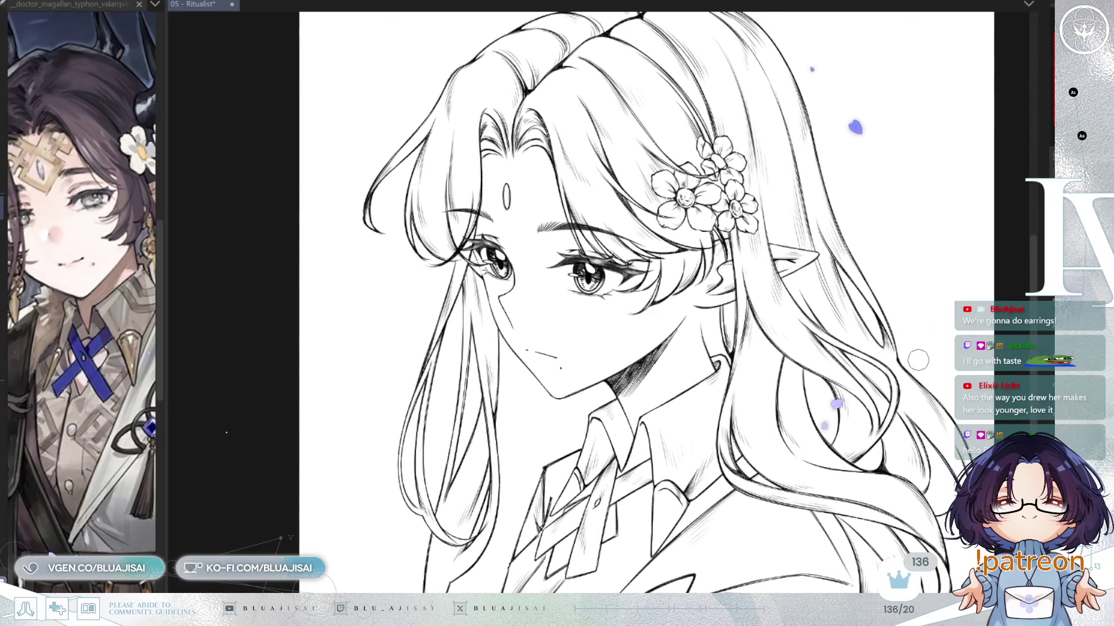
pyautogui.press('h')
pyautogui.moveTo(917, 361); pyautogui.dragTo(919, 390)
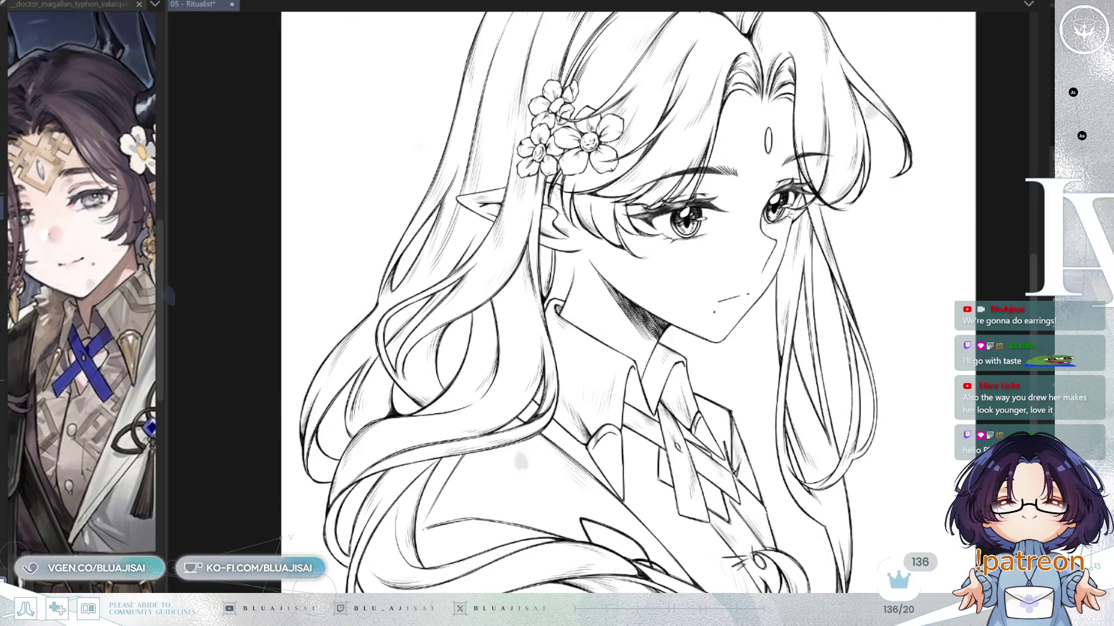
# Step: Bring back the loose back hair strands sweeping past the face and collar
pyautogui.hotkey('ctrl', 'z')
pyautogui.hotkey('ctrl', 'y')
pyautogui.hotkey('ctrl', 'y')
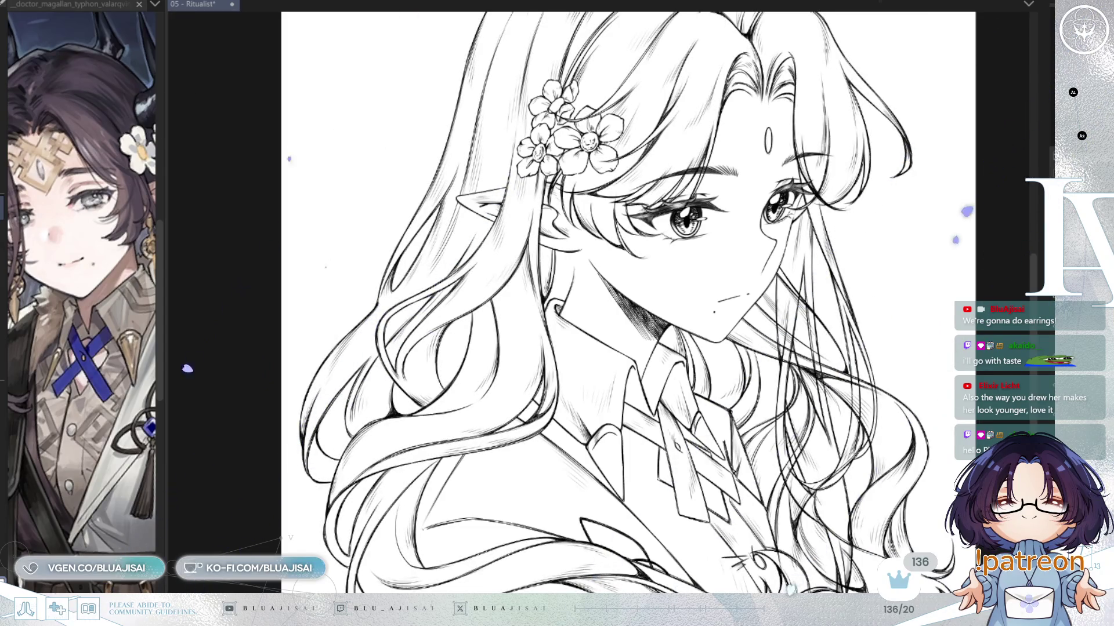
pyautogui.scroll(3, 923, 346)
# Step: Fade the back hair strands to light grey, then test-erase a strand and undo it
pyautogui.press('h')
pyautogui.hotkey('ctrl', 'z')
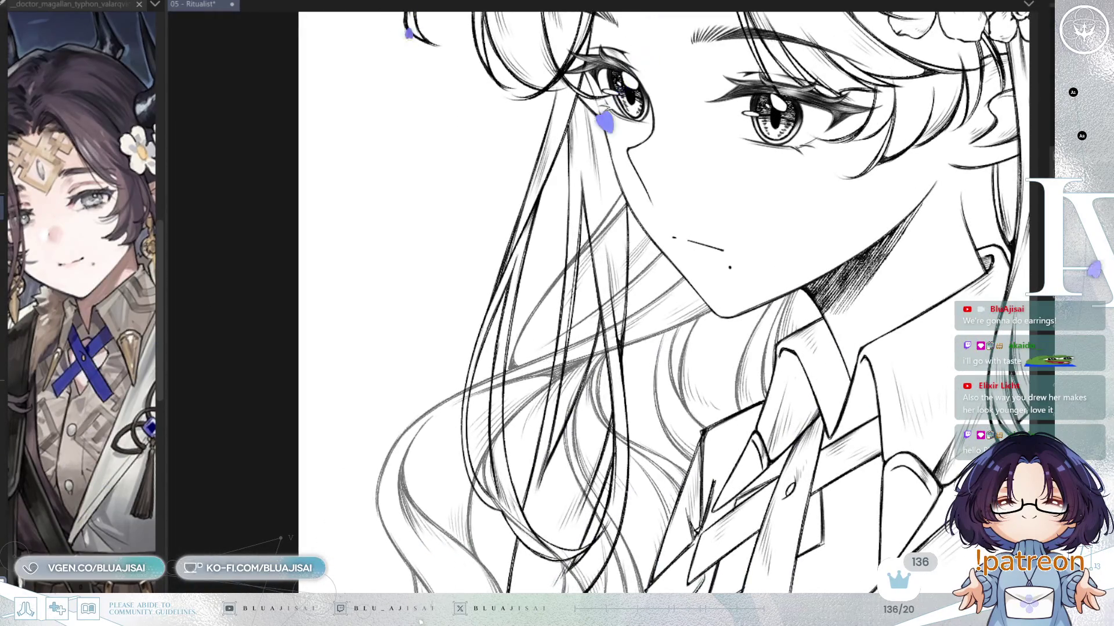
pyautogui.scroll(3, 543, 223)
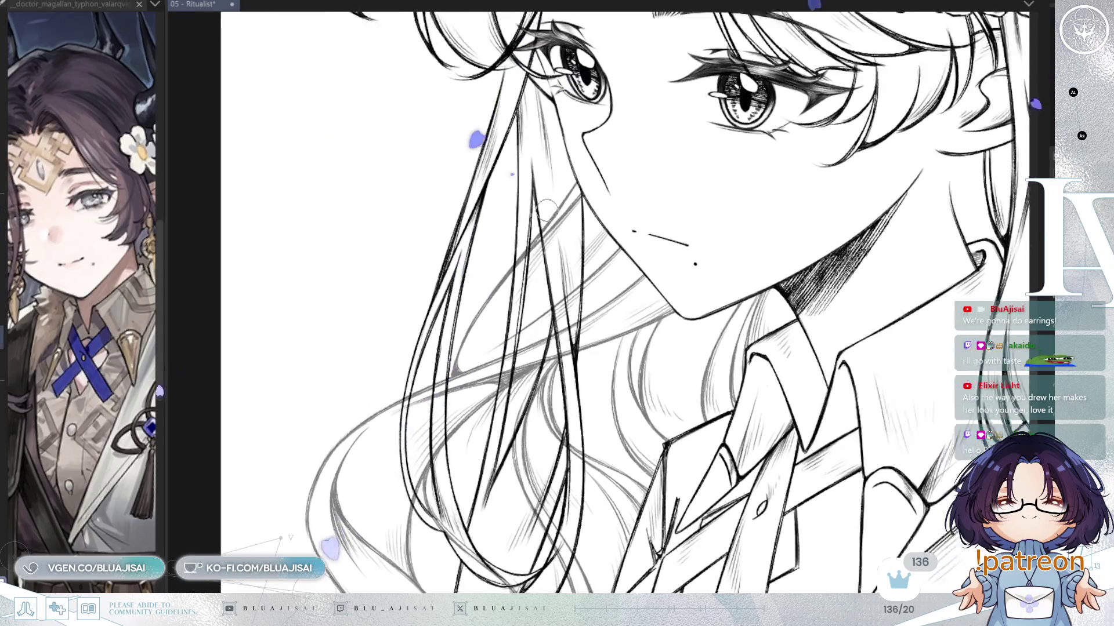
pyautogui.moveTo(543, 222)
pyautogui.mouseDown()
pyautogui.moveTo(566, 234)
pyautogui.moveTo(575, 177)
pyautogui.mouseUp()
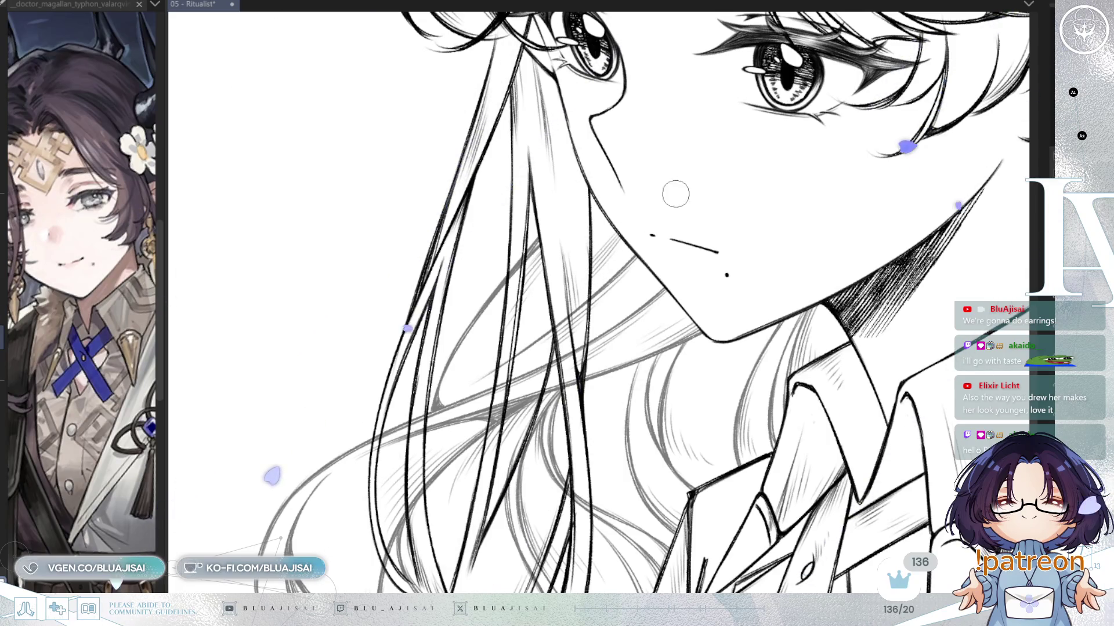
pyautogui.hotkey('ctrl', 'z')
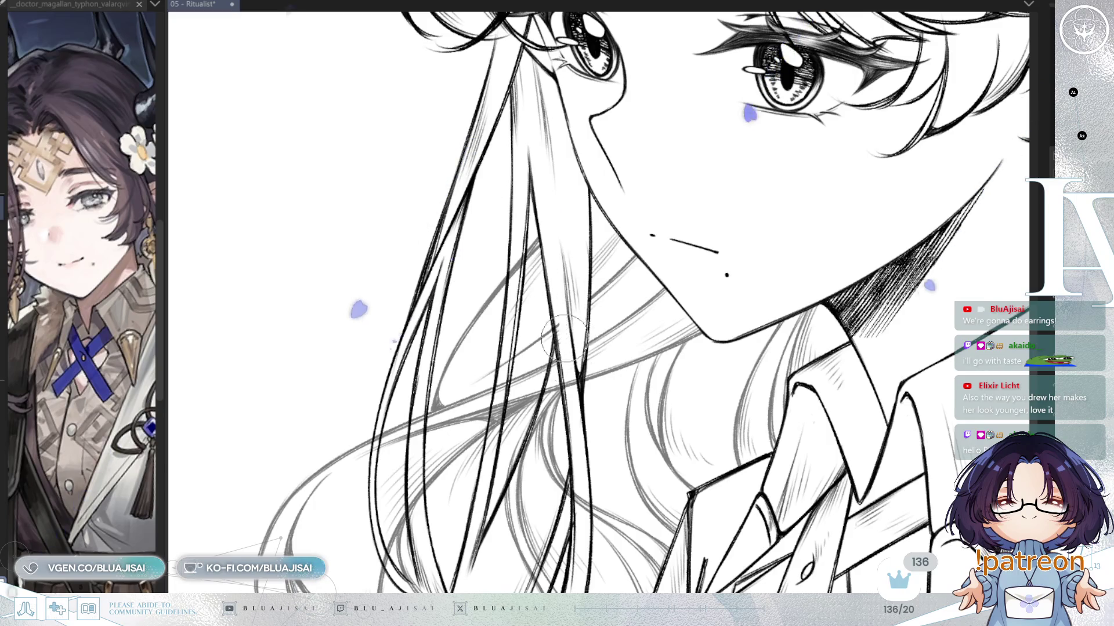
pyautogui.scroll(2, 529, 257)
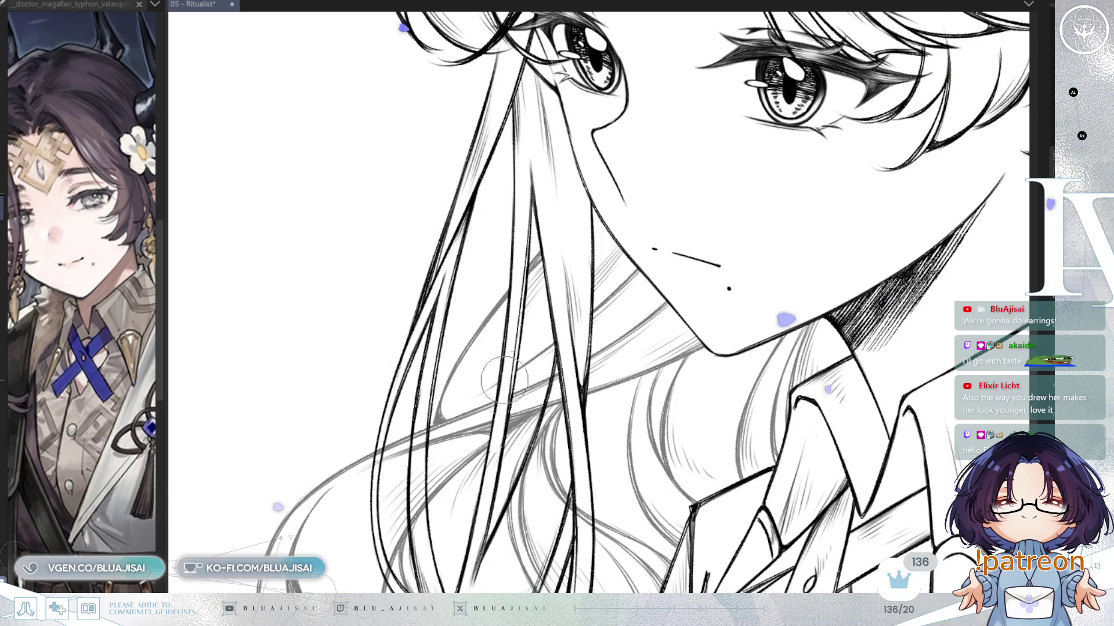
pyautogui.moveTo(509, 422); pyautogui.dragTo(545, 290)
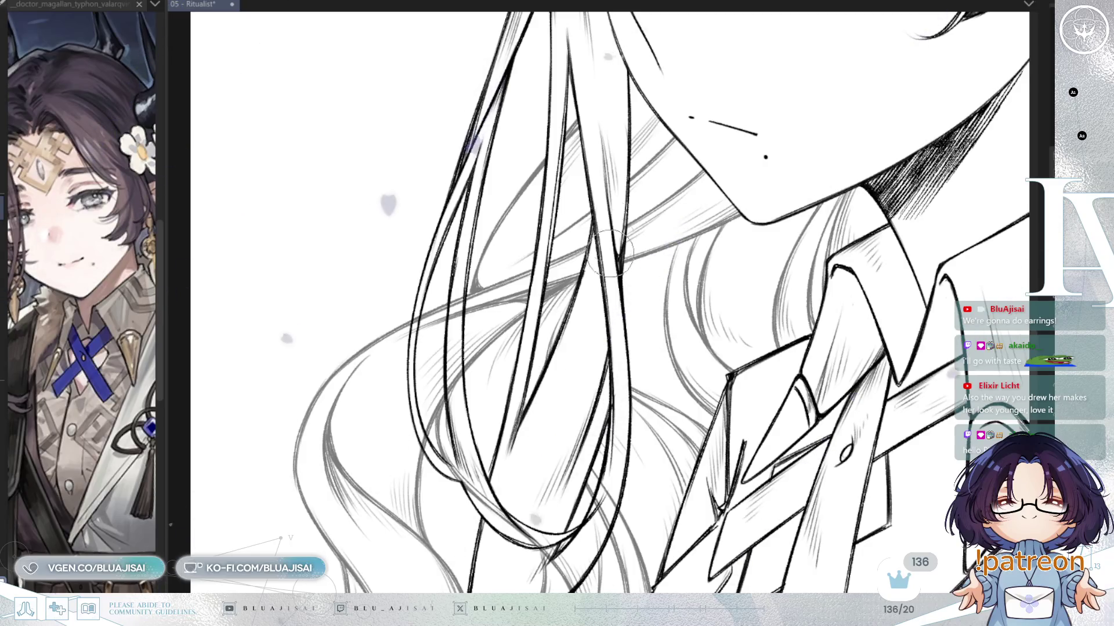
# Step: Pan and rotate the canvas view to frame the lower hair strands and collar
pyautogui.moveTo(609, 267)
pyautogui.mouseDown()
pyautogui.moveTo(607, 298)
pyautogui.moveTo(658, 292)
pyautogui.mouseUp()
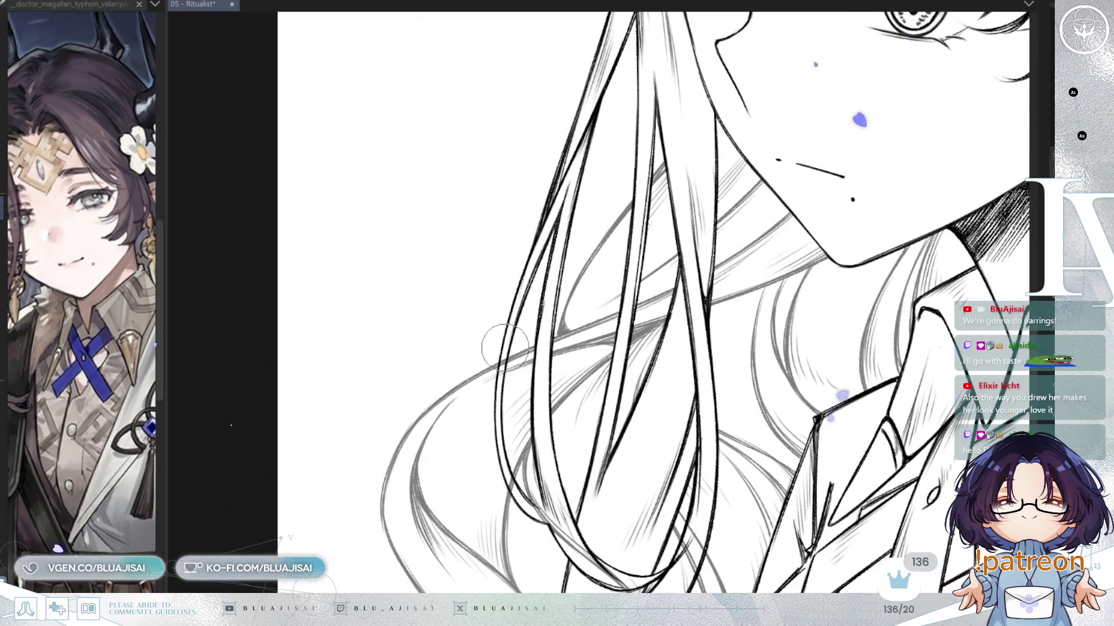
pyautogui.moveTo(511, 382); pyautogui.dragTo(500, 387)
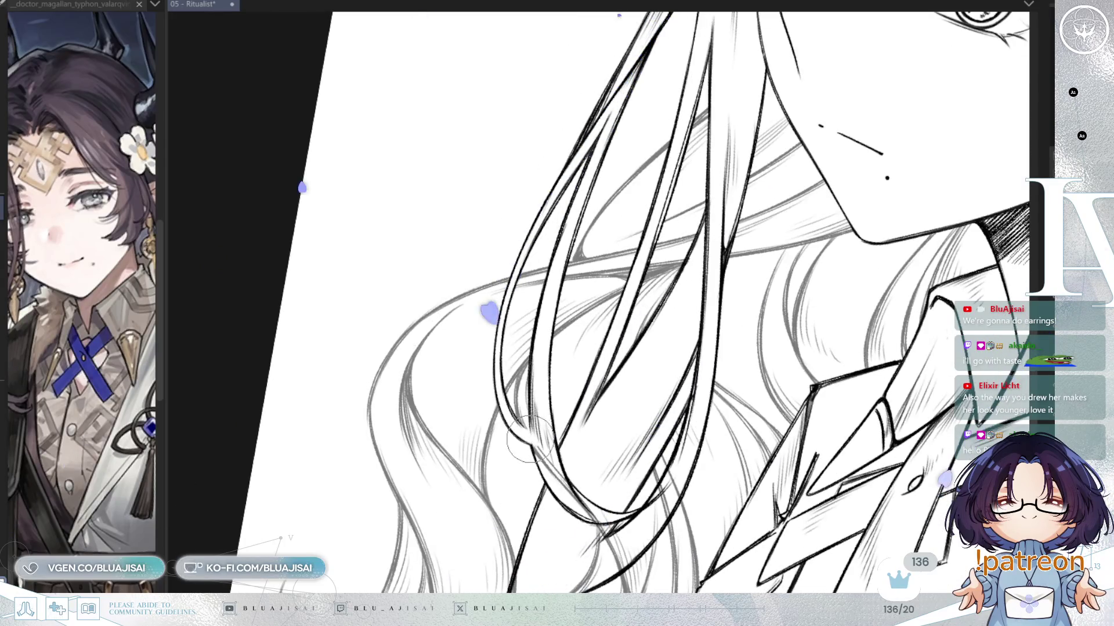
pyautogui.moveTo(599, 379); pyautogui.dragTo(601, 196)
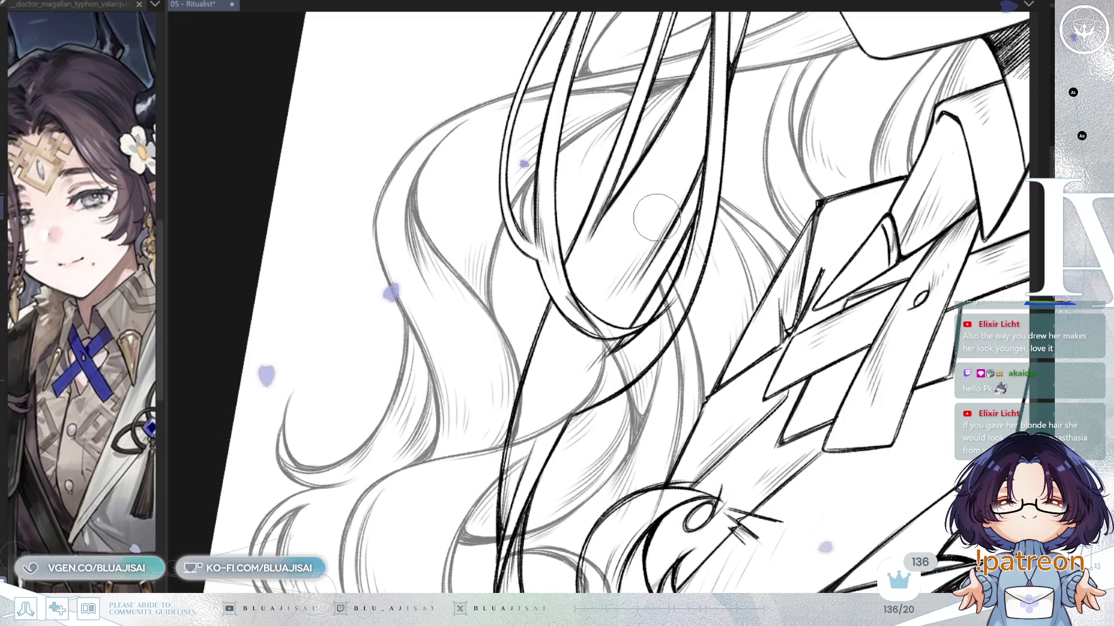
pyautogui.moveTo(634, 241); pyautogui.dragTo(641, 236)
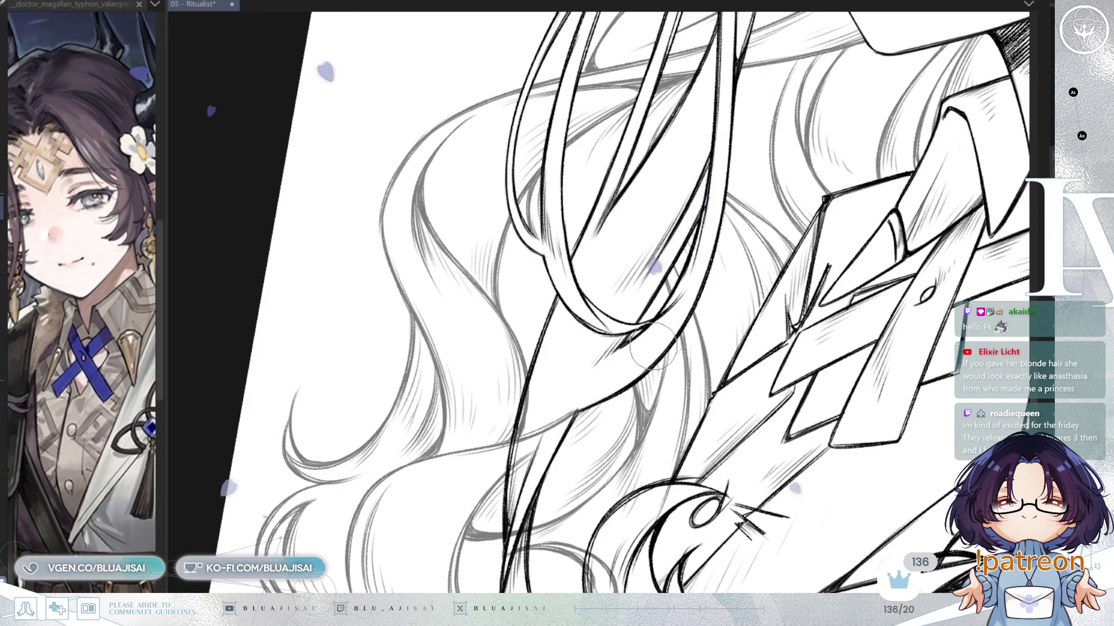
pyautogui.moveTo(729, 232)
pyautogui.mouseDown()
pyautogui.moveTo(676, 307)
pyautogui.moveTo(716, 313)
pyautogui.mouseUp()
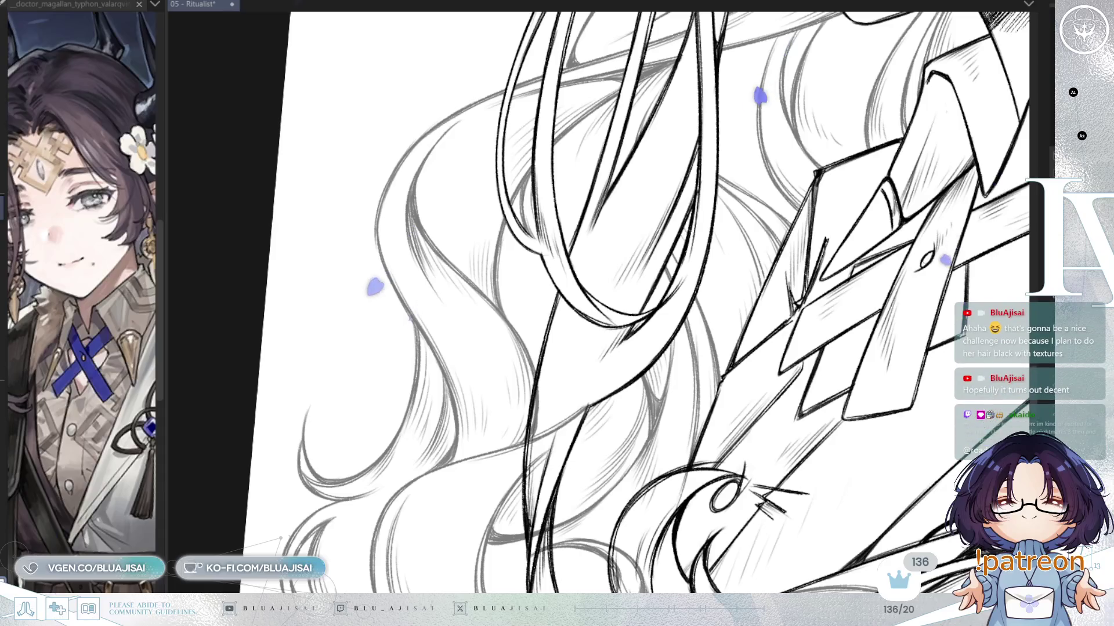
pyautogui.moveTo(671, 289)
pyautogui.mouseDown()
pyautogui.moveTo(725, 206)
pyautogui.moveTo(704, 157)
pyautogui.mouseUp()
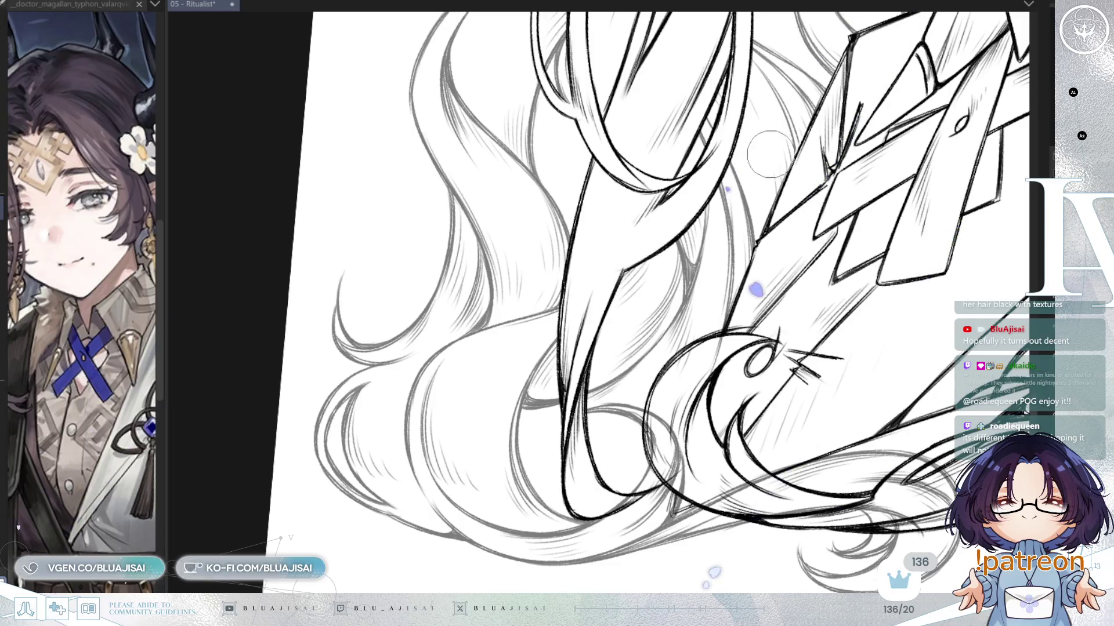
pyautogui.scroll(-3, 696, 235)
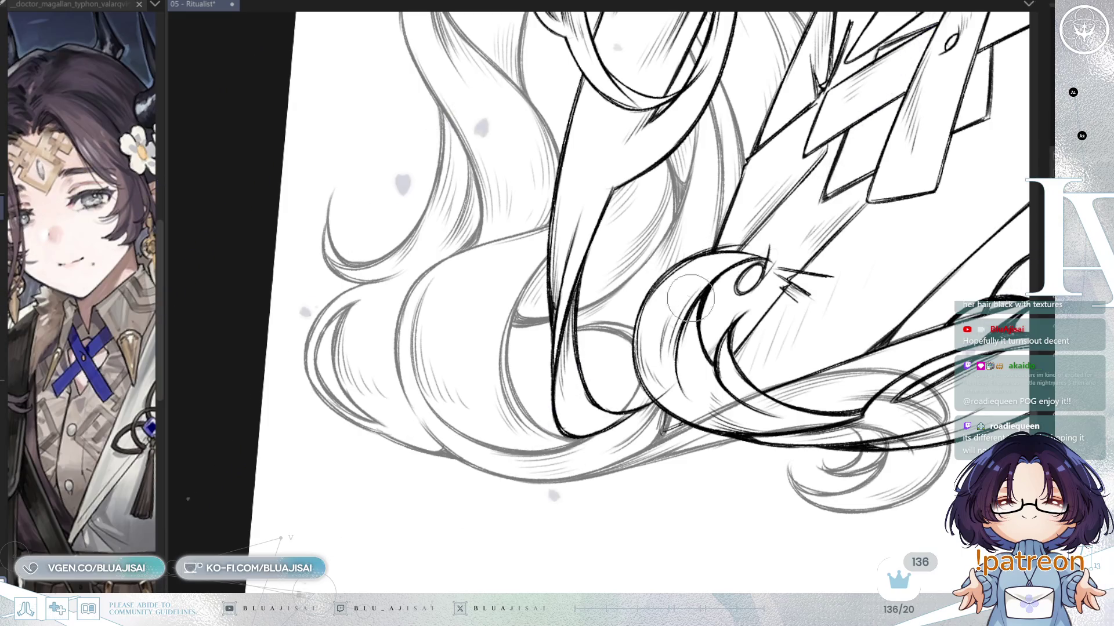
pyautogui.moveTo(820, 325); pyautogui.dragTo(720, 298)
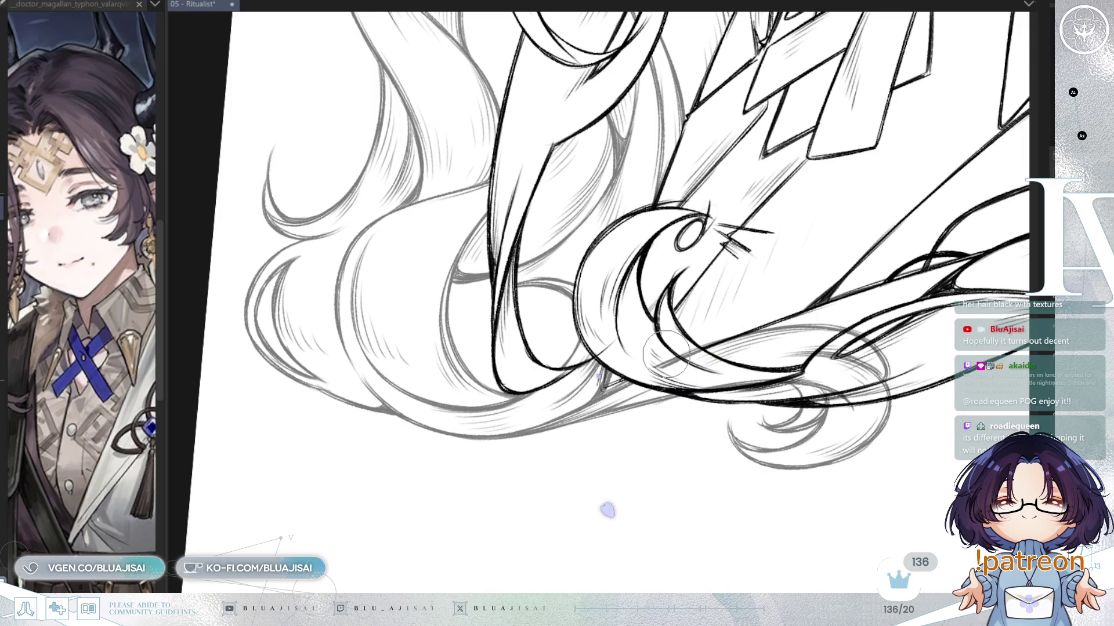
pyautogui.moveTo(695, 353); pyautogui.dragTo(577, 330)
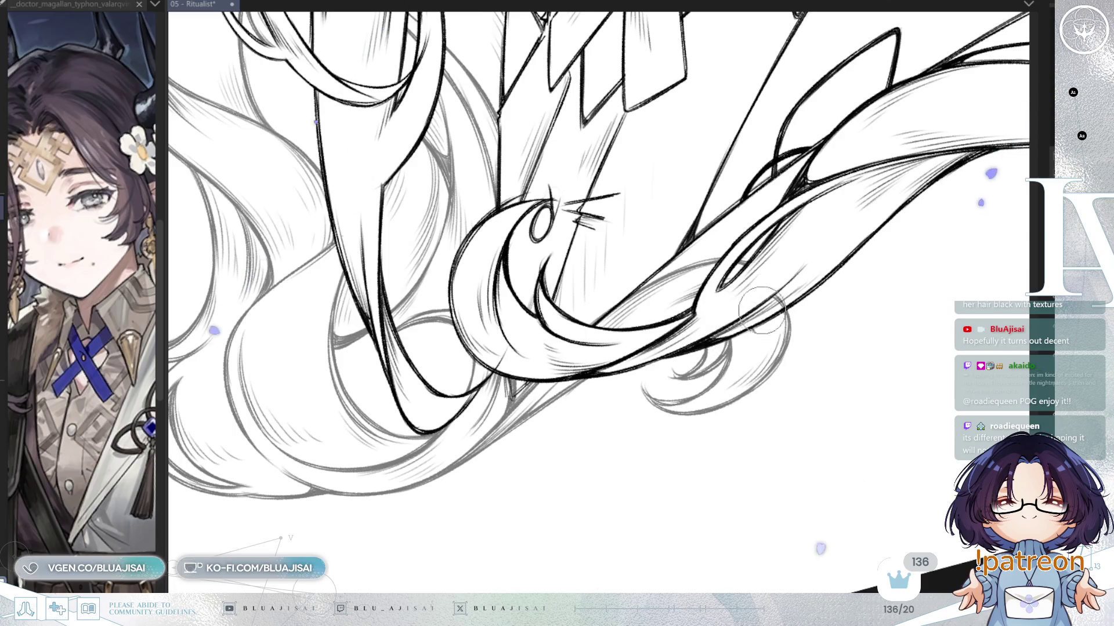
pyautogui.scroll(-5, 787, 297)
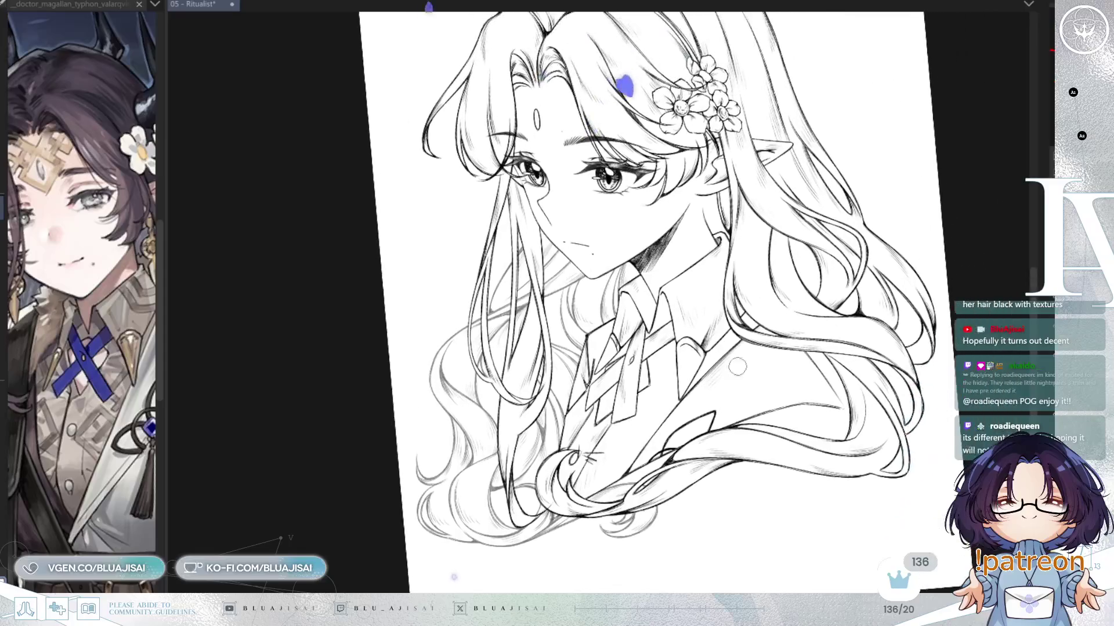
# Step: Zoom out and check the whole bust mirrored horizontally, then flip it back to normal
pyautogui.scroll(-2, 739, 328)
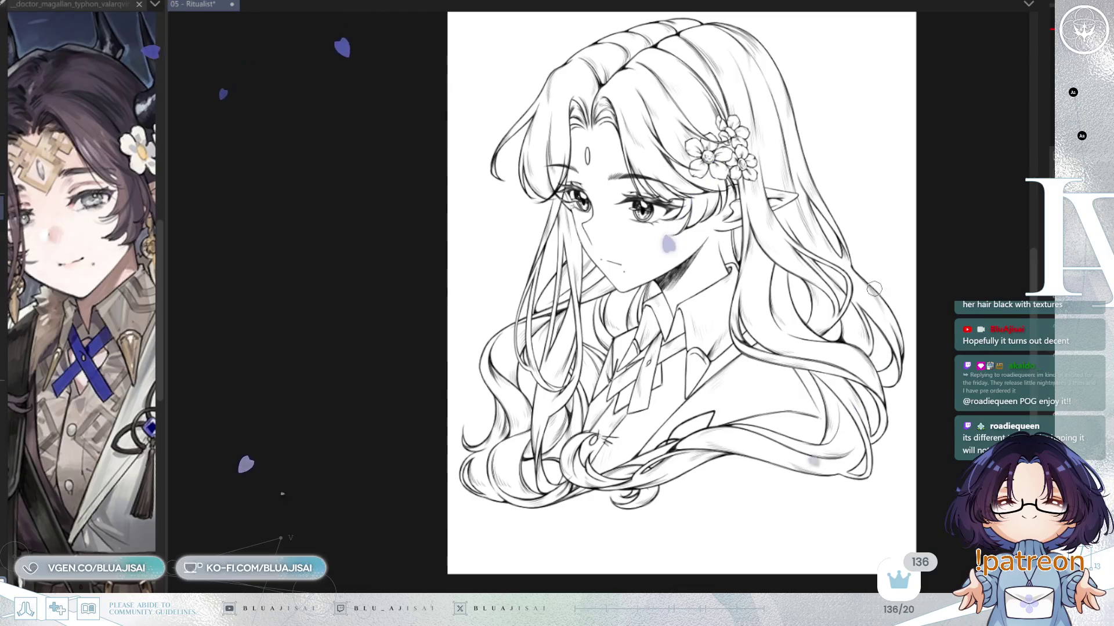
pyautogui.press('h')
pyautogui.moveTo(809, 271)
pyautogui.mouseDown()
pyautogui.moveTo(890, 315)
pyautogui.moveTo(894, 304)
pyautogui.mouseUp()
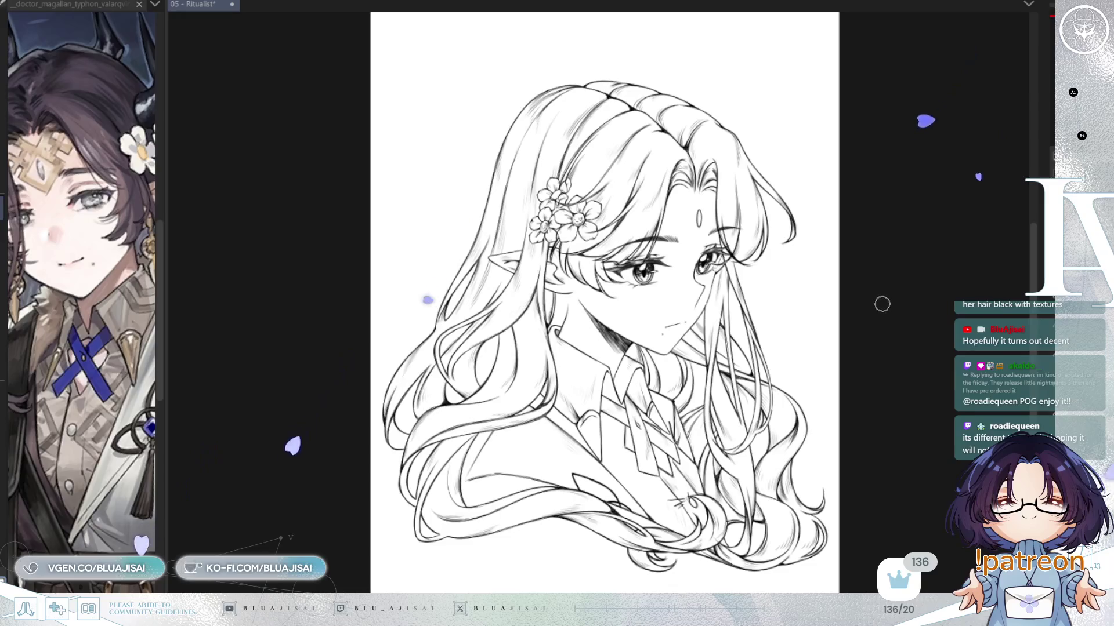
pyautogui.press('h')
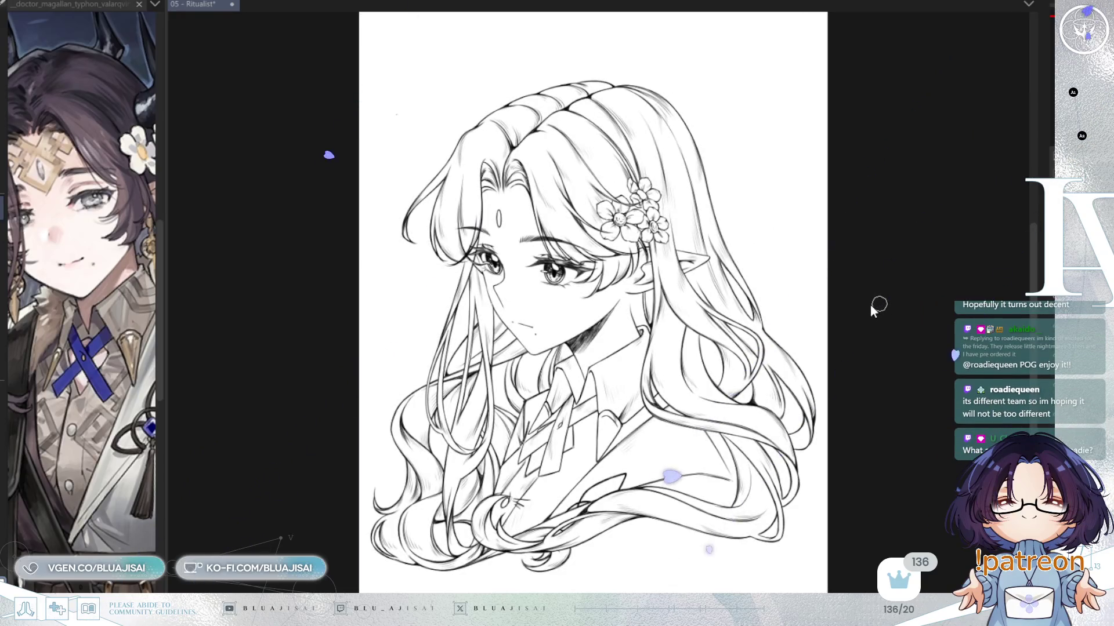
# Step: Save the 05 - Ritualist illustration with Ctrl+S
pyautogui.hotkey('ctrl', 's')
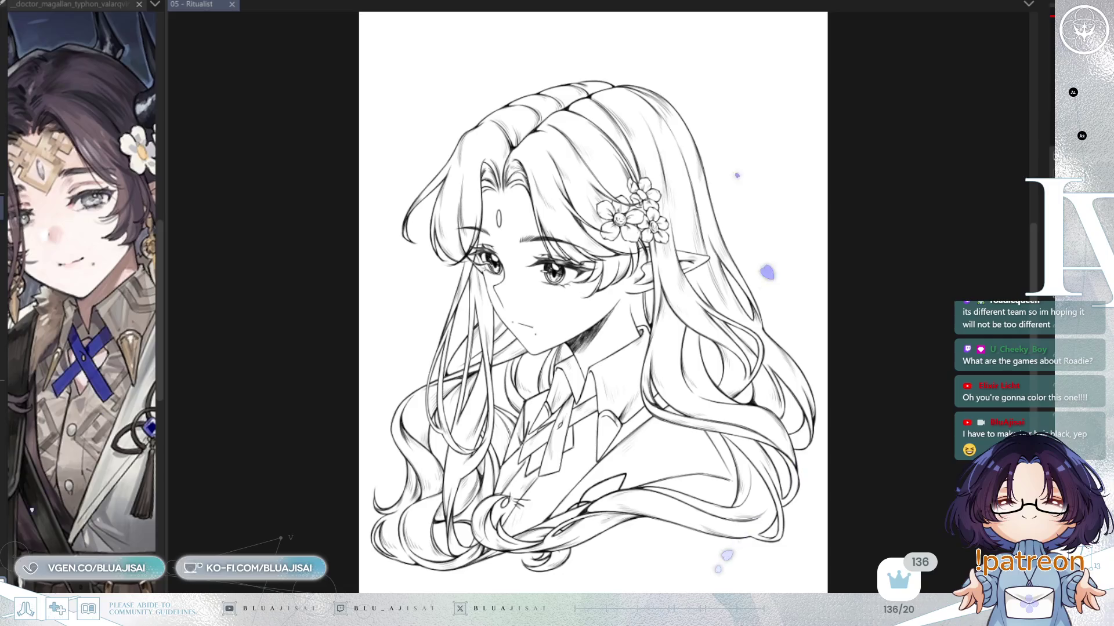
pyautogui.scroll(-2, 791, 192)
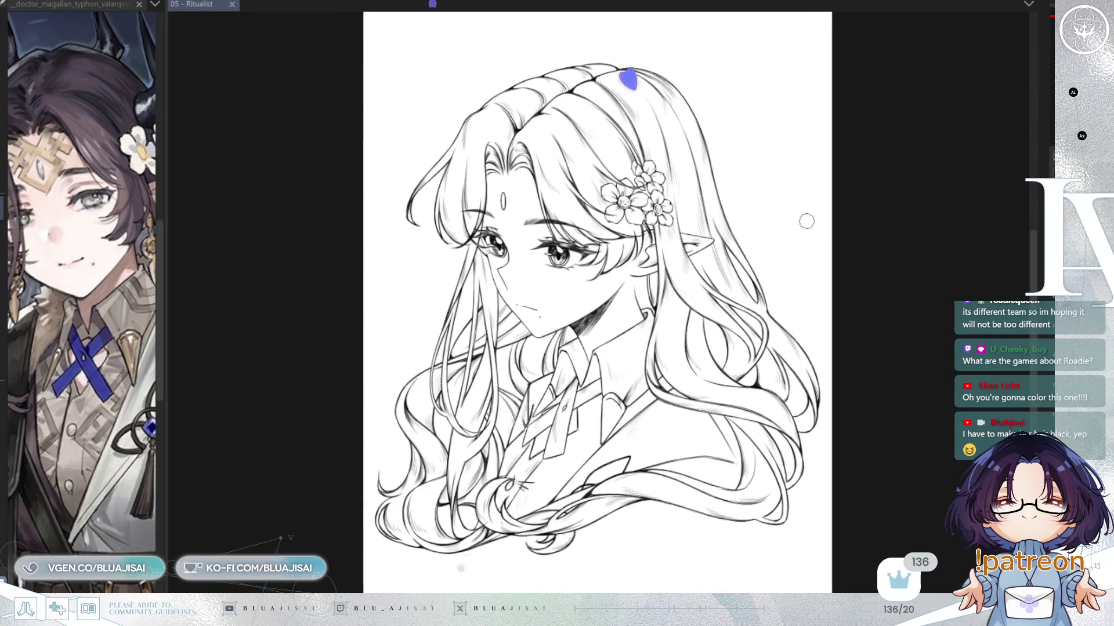
pyautogui.scroll(3, 812, 224)
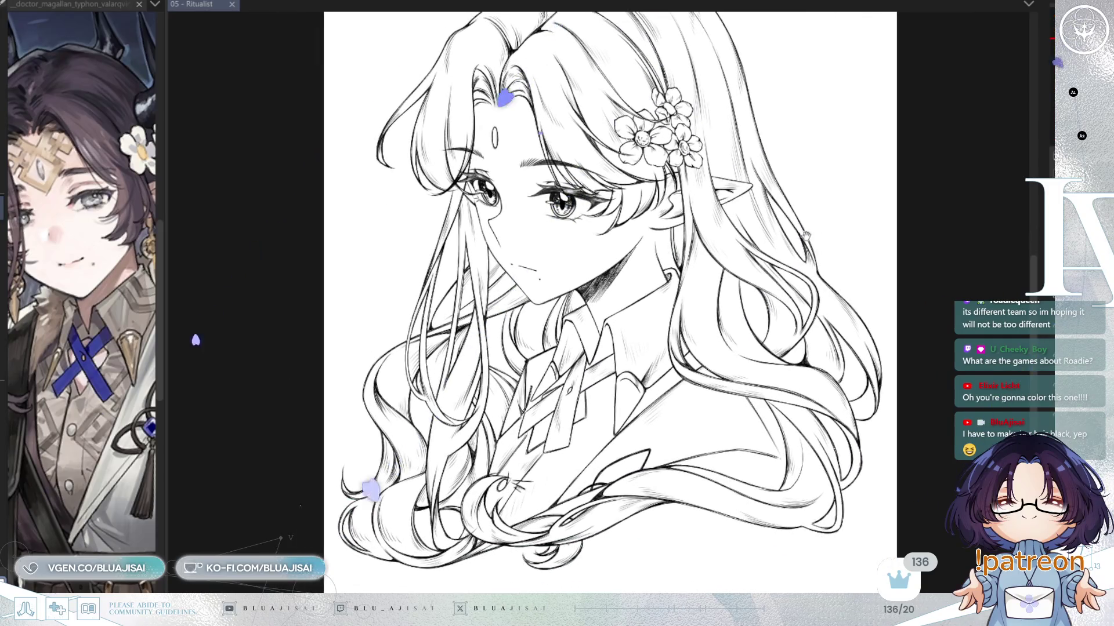
# Step: Widen the reference panel zoomed on the earring, zoom to the ear, and place a vertical guide below it
pyautogui.moveTo(165, 235)
pyautogui.mouseDown()
pyautogui.moveTo(383, 205)
pyautogui.moveTo(348, 220)
pyautogui.mouseUp()
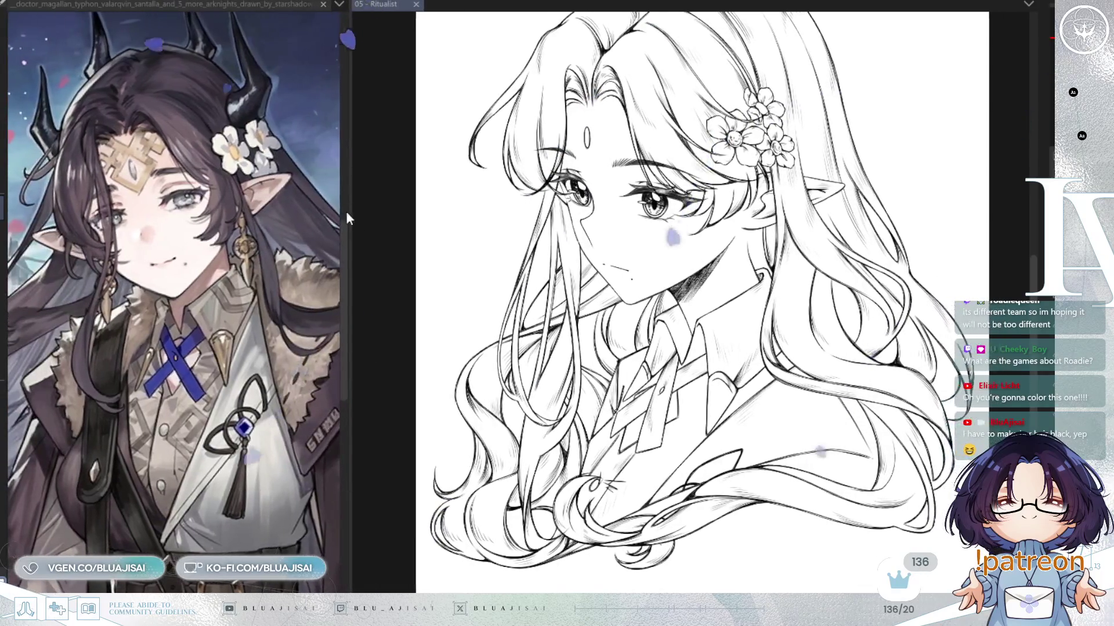
pyautogui.scroll(5, 268, 247)
pyautogui.scroll(3, 271, 251)
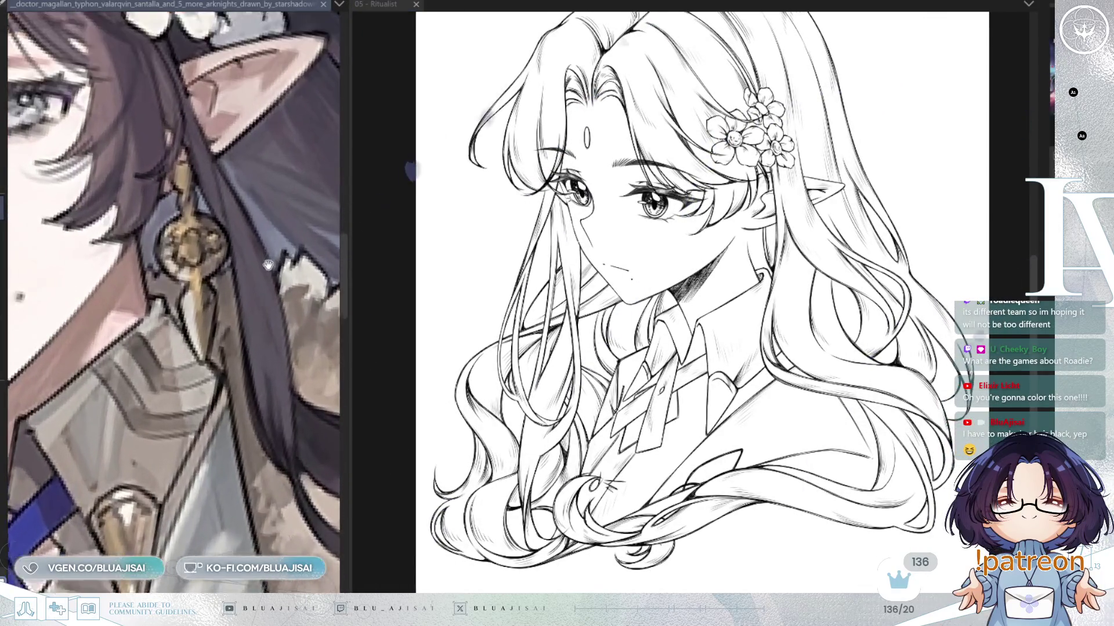
pyautogui.moveTo(813, 253); pyautogui.dragTo(802, 256)
pyautogui.scroll(3, 802, 255)
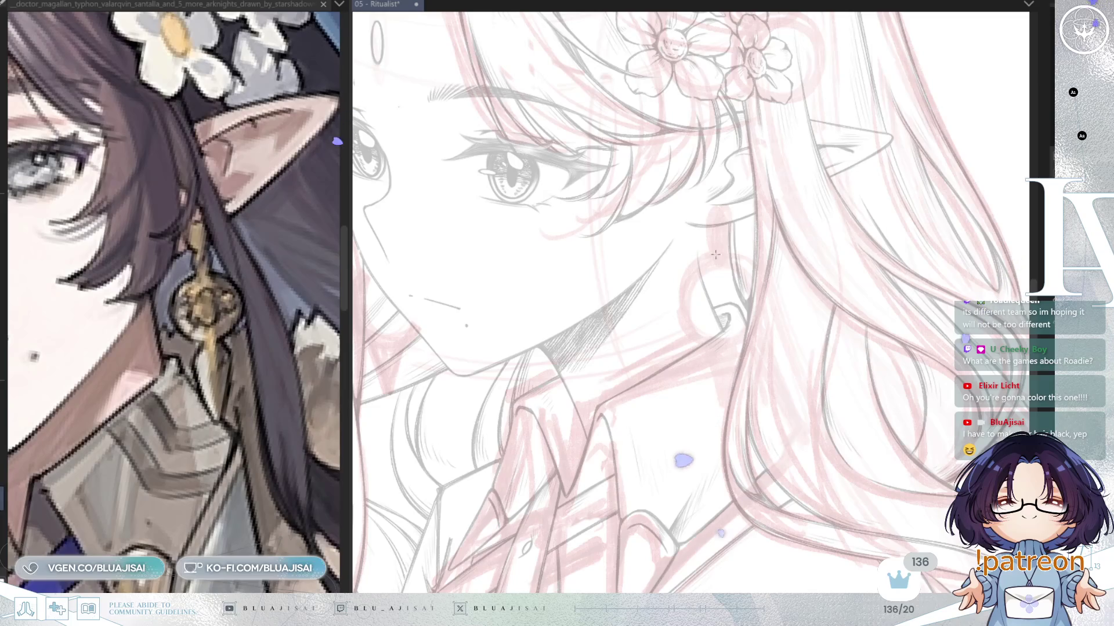
pyautogui.moveTo(717, 261); pyautogui.dragTo(717, 331)
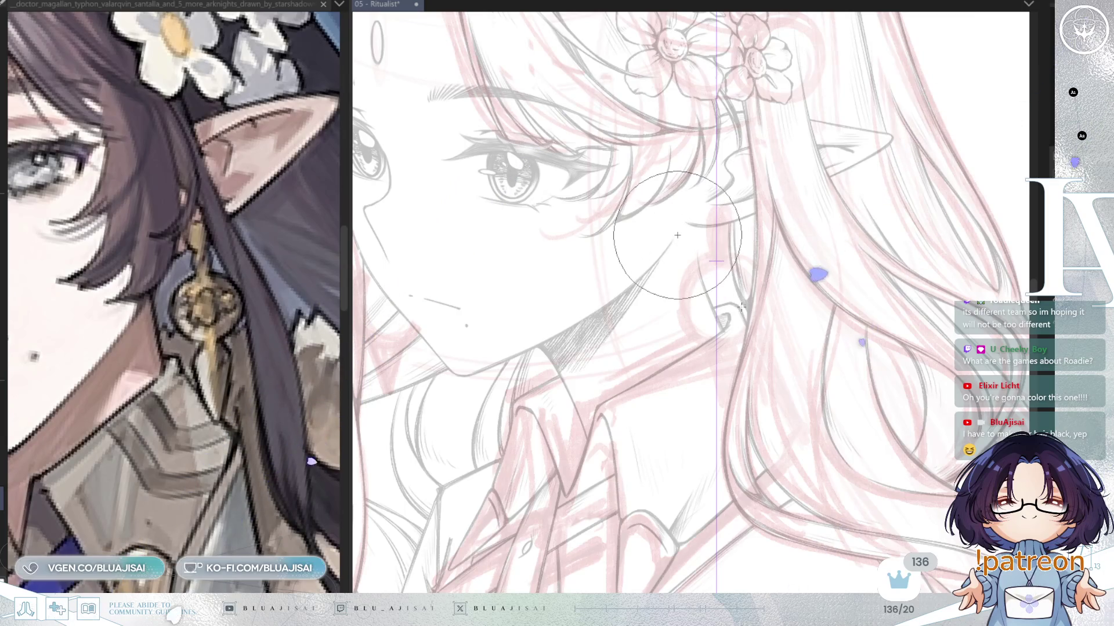
# Step: Set the brush size and ink a round pendant along the circle ruler below the ear
pyautogui.moveTo(723, 283)
pyautogui.mouseDown()
pyautogui.moveTo(774, 345)
pyautogui.moveTo(759, 325)
pyautogui.mouseUp()
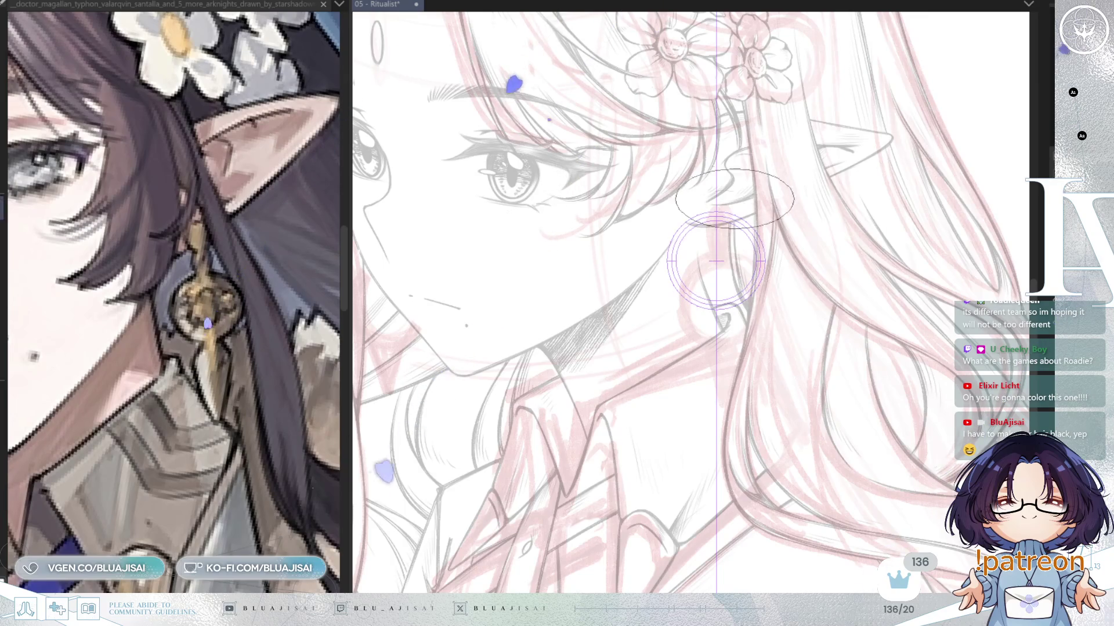
pyautogui.scroll(2, 716, 261)
pyautogui.moveTo(679, 328)
pyautogui.mouseDown()
pyautogui.moveTo(696, 301)
pyautogui.moveTo(685, 261)
pyautogui.moveTo(721, 224)
pyautogui.moveTo(721, 278)
pyautogui.moveTo(694, 303)
pyautogui.mouseUp()
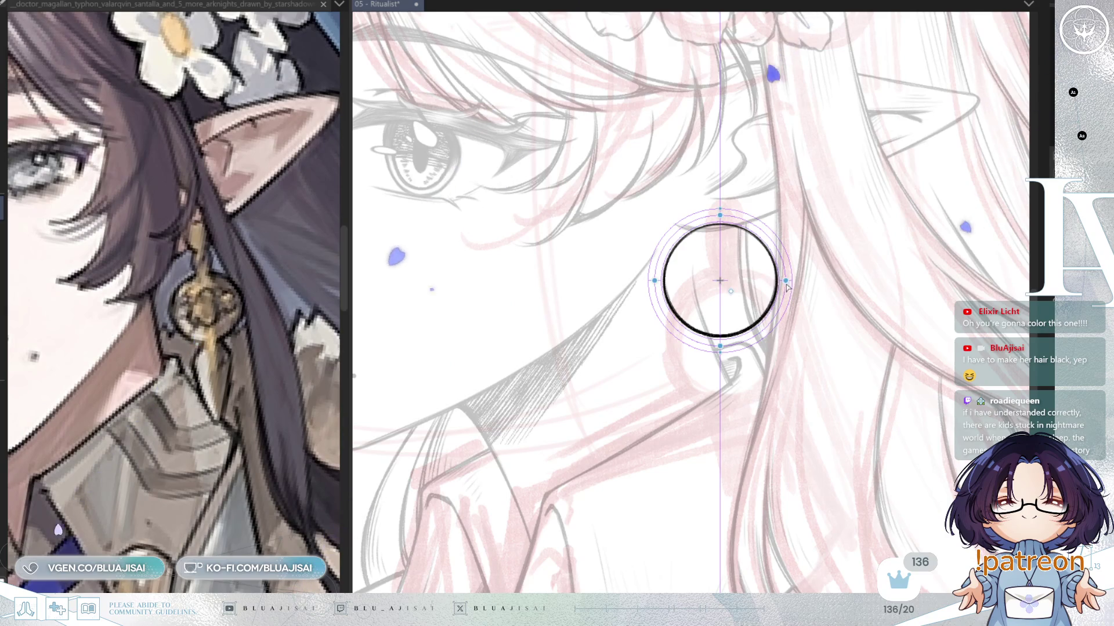
pyautogui.press('o')
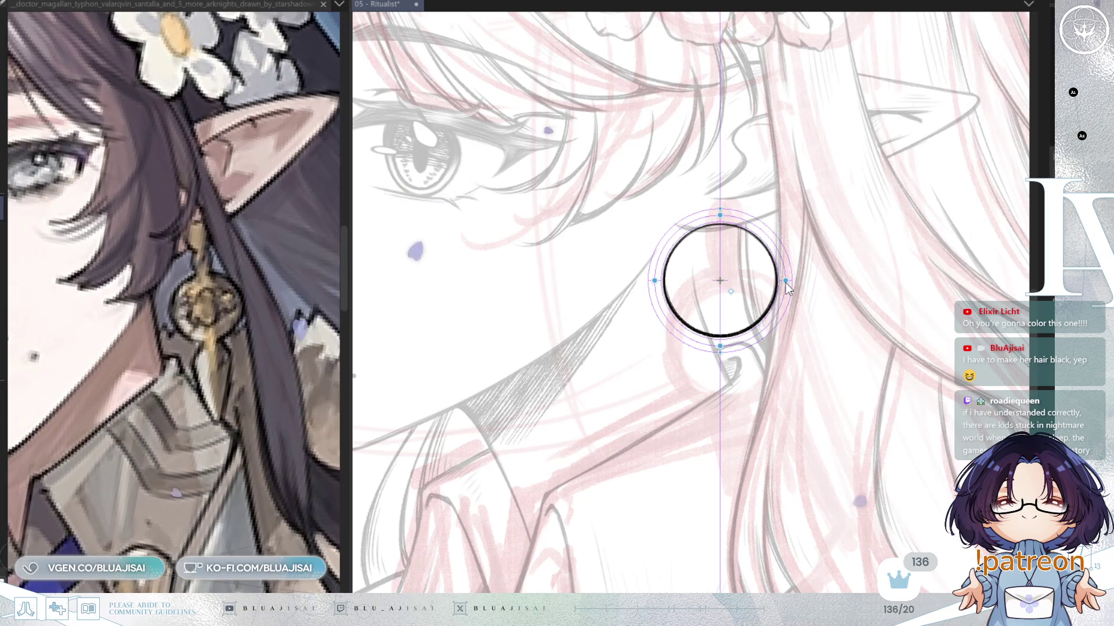
pyautogui.press('b')
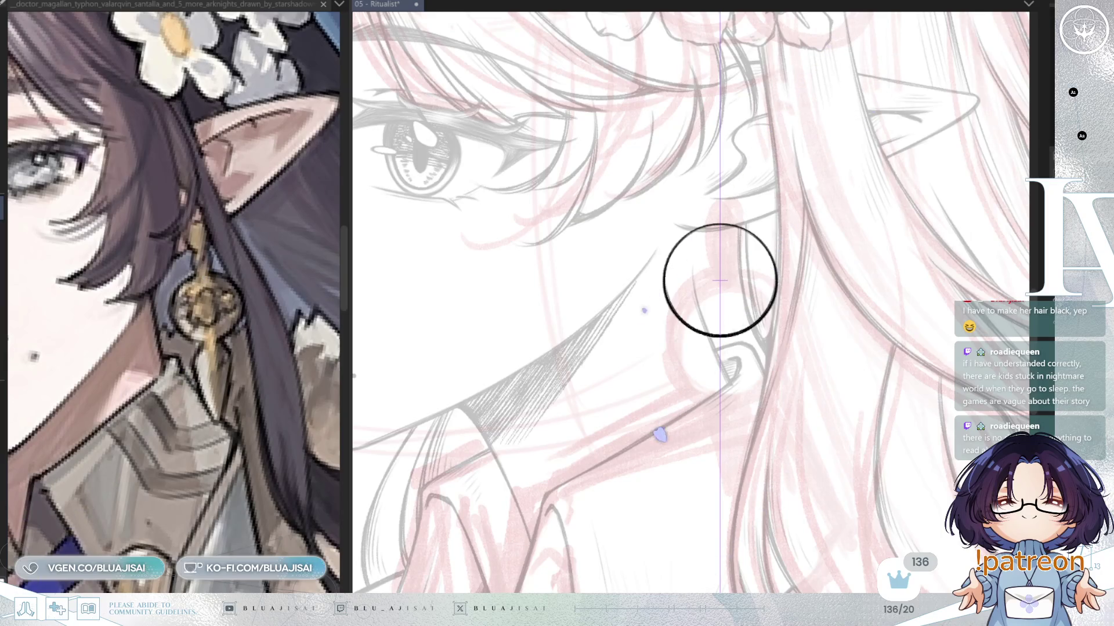
# Step: Ink the loop rising from the earring ring and the small knob above it
pyautogui.moveTo(720, 281); pyautogui.dragTo(685, 283)
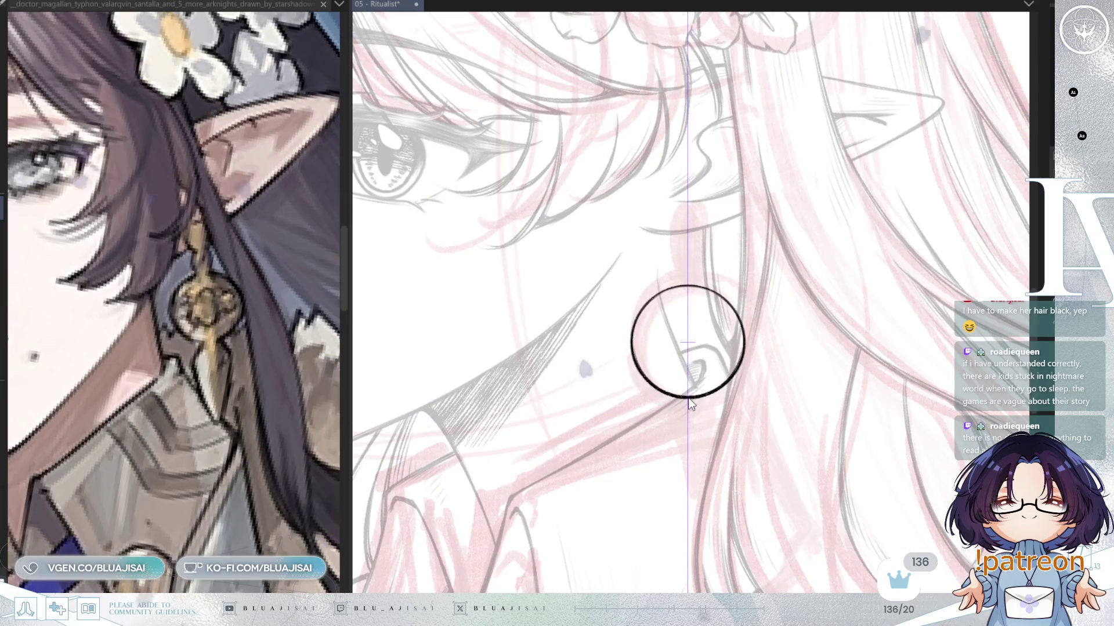
pyautogui.moveTo(674, 262)
pyautogui.mouseDown()
pyautogui.moveTo(679, 247)
pyautogui.moveTo(701, 261)
pyautogui.moveTo(677, 283)
pyautogui.mouseUp()
pyautogui.moveTo(701, 261); pyautogui.dragTo(702, 282)
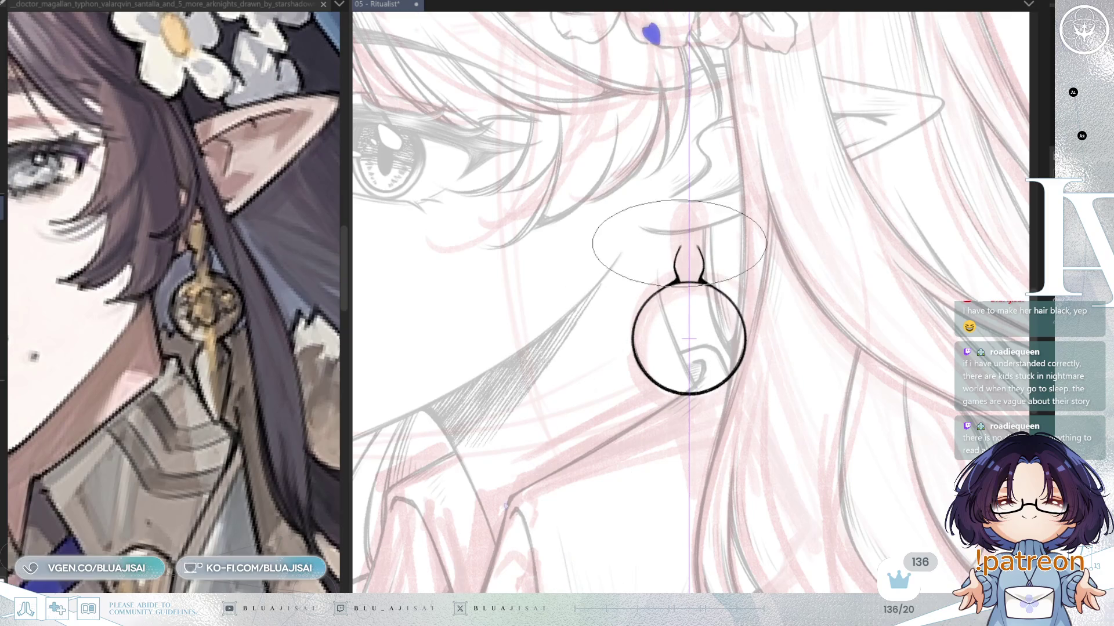
pyautogui.moveTo(679, 210); pyautogui.dragTo(678, 227)
pyautogui.moveTo(697, 210)
pyautogui.mouseDown()
pyautogui.moveTo(700, 228)
pyautogui.moveTo(688, 208)
pyautogui.mouseUp()
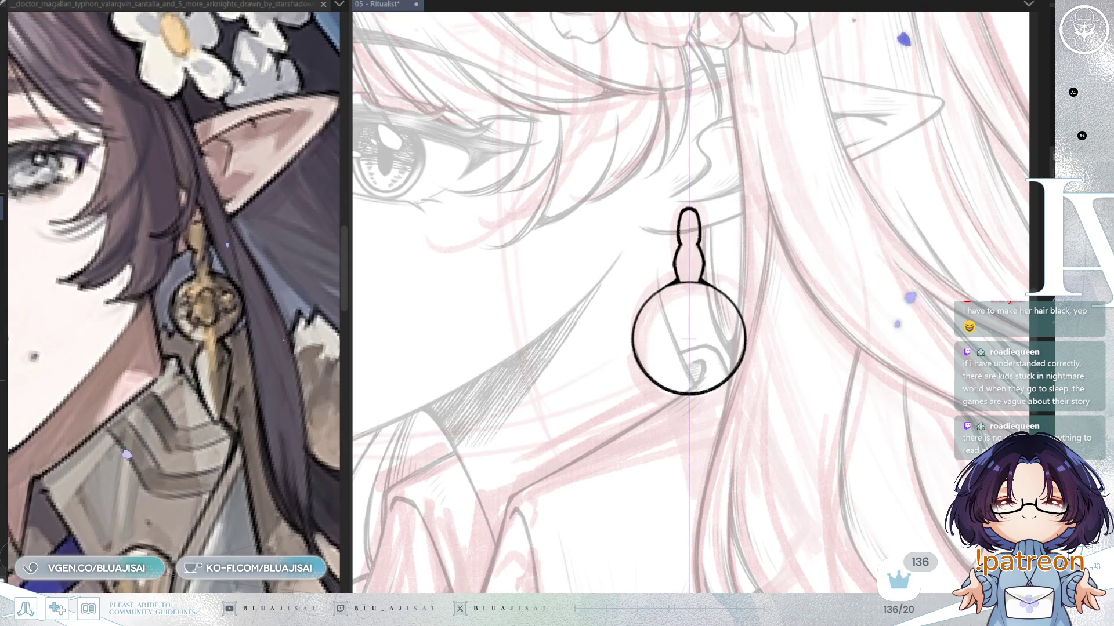
# Step: Ink the bold pointed drop under the circle, undoing the stray flat stroke
pyautogui.scroll(1, 694, 269)
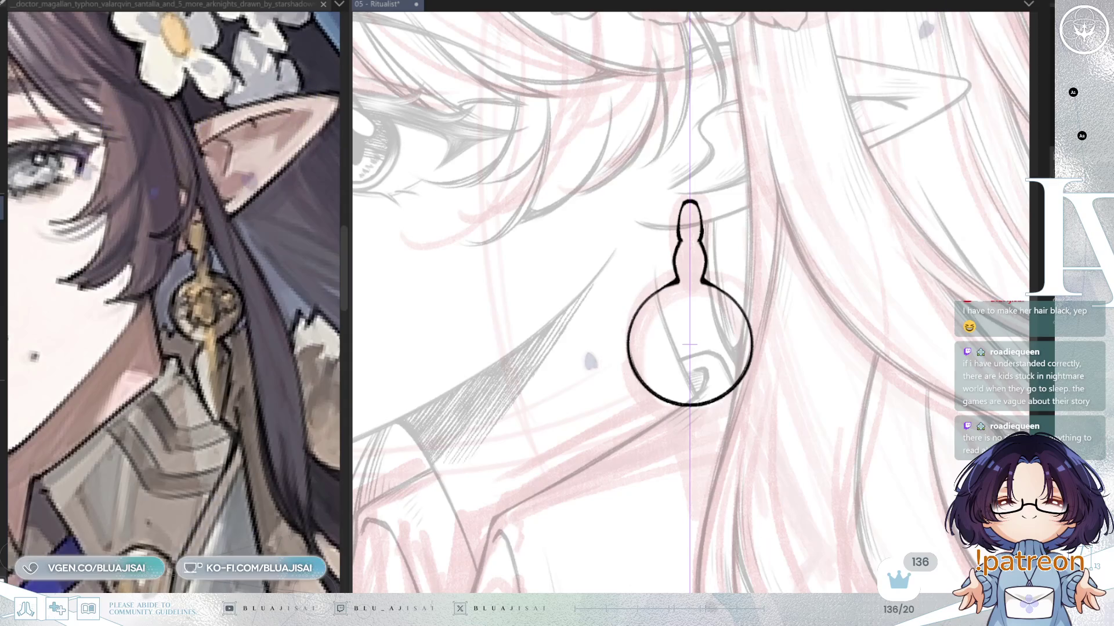
pyautogui.scroll(-2, 690, 301)
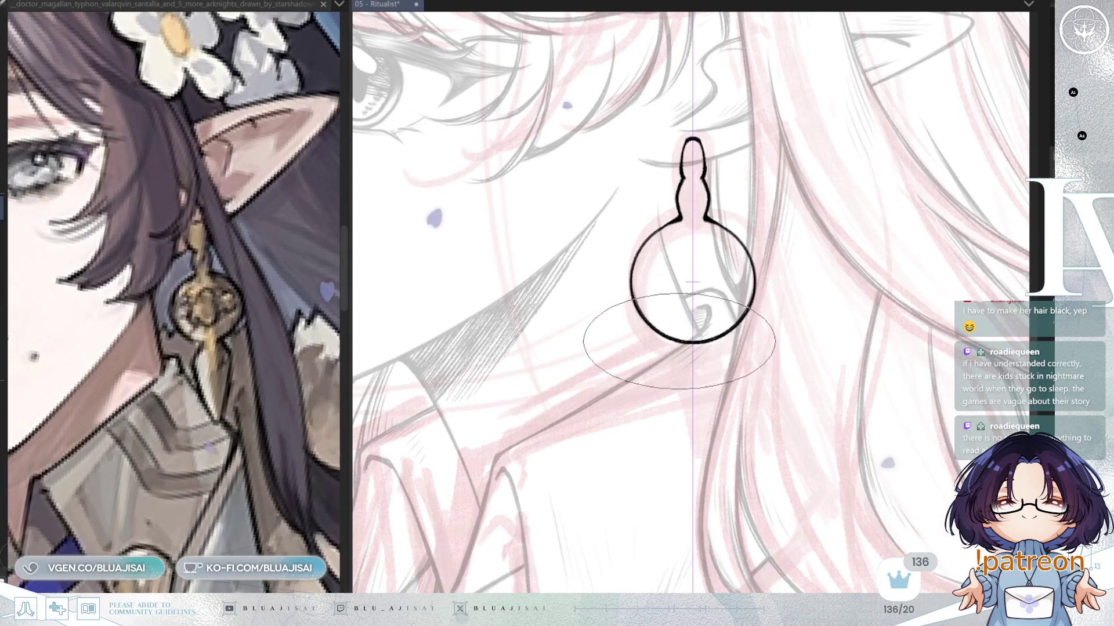
pyautogui.moveTo(708, 340)
pyautogui.mouseDown()
pyautogui.moveTo(677, 346)
pyautogui.moveTo(719, 355)
pyautogui.moveTo(667, 355)
pyautogui.moveTo(692, 438)
pyautogui.mouseUp()
pyautogui.moveTo(720, 355); pyautogui.dragTo(692, 438)
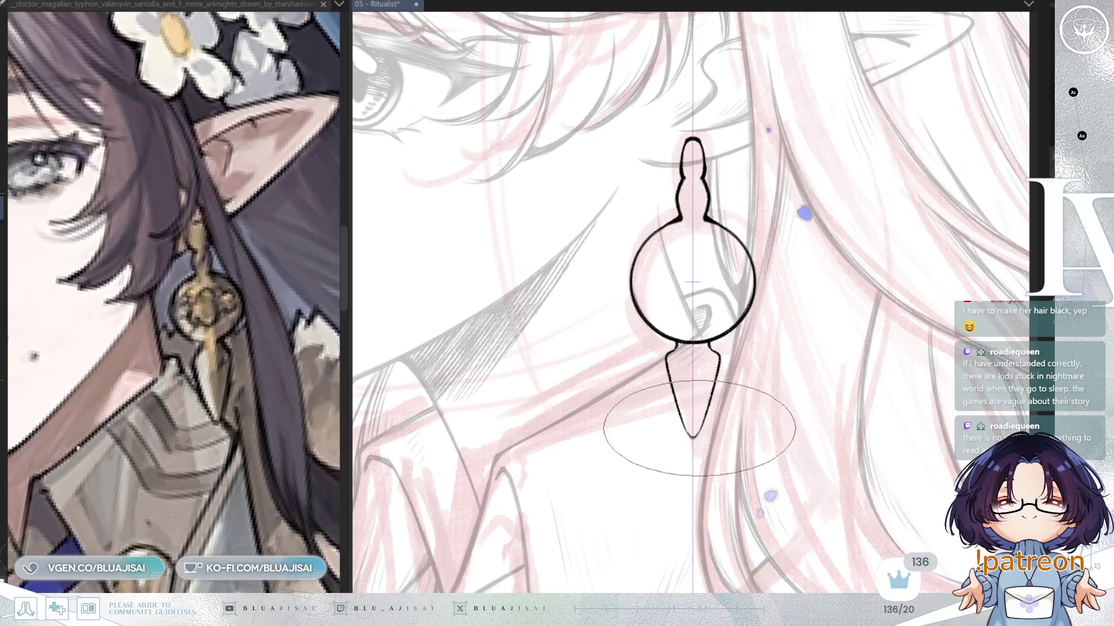
pyautogui.moveTo(719, 357); pyautogui.dragTo(693, 436)
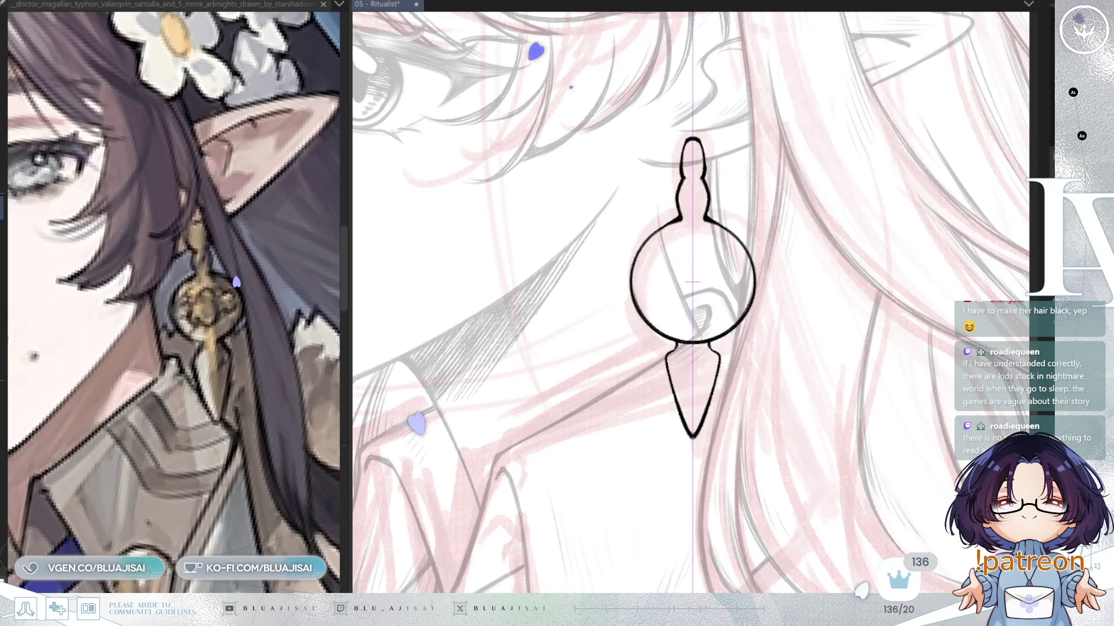
pyautogui.moveTo(705, 342); pyautogui.dragTo(680, 343)
pyautogui.hotkey('ctrl', 'z')
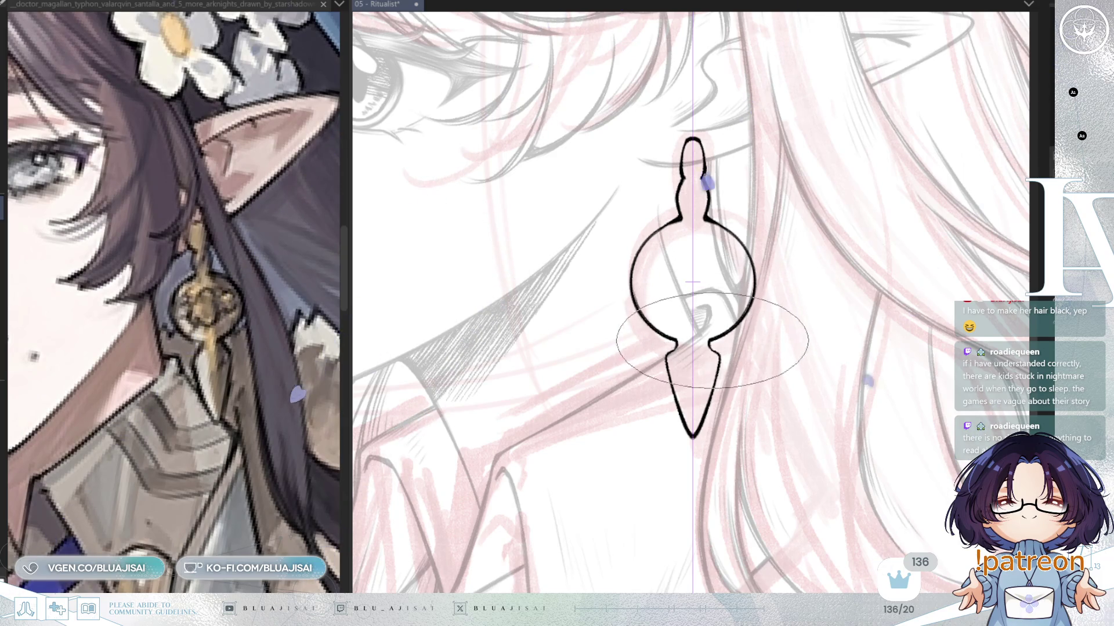
# Step: Zoom in on the earring and undo its top knob
pyautogui.scroll(1, 673, 353)
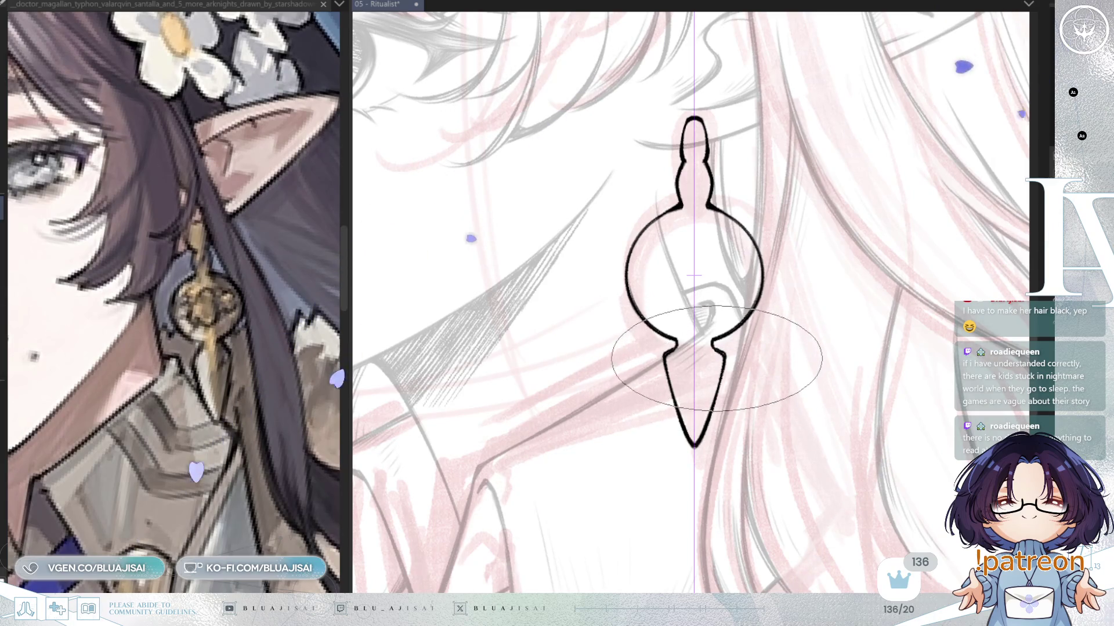
pyautogui.scroll(1, 713, 353)
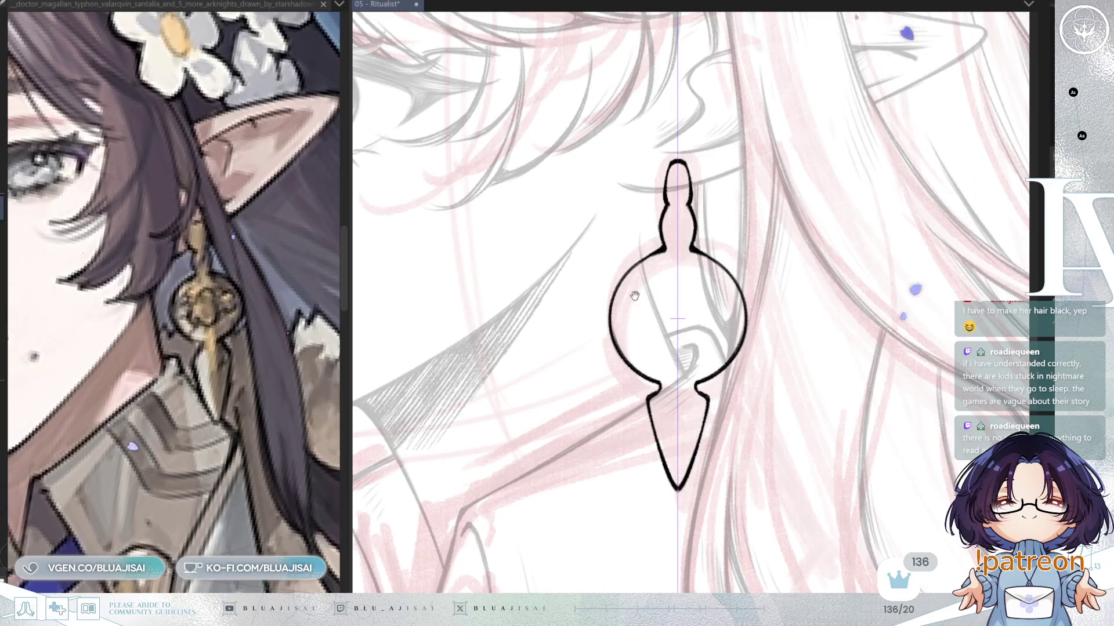
pyautogui.hotkey('ctrl', 'z')
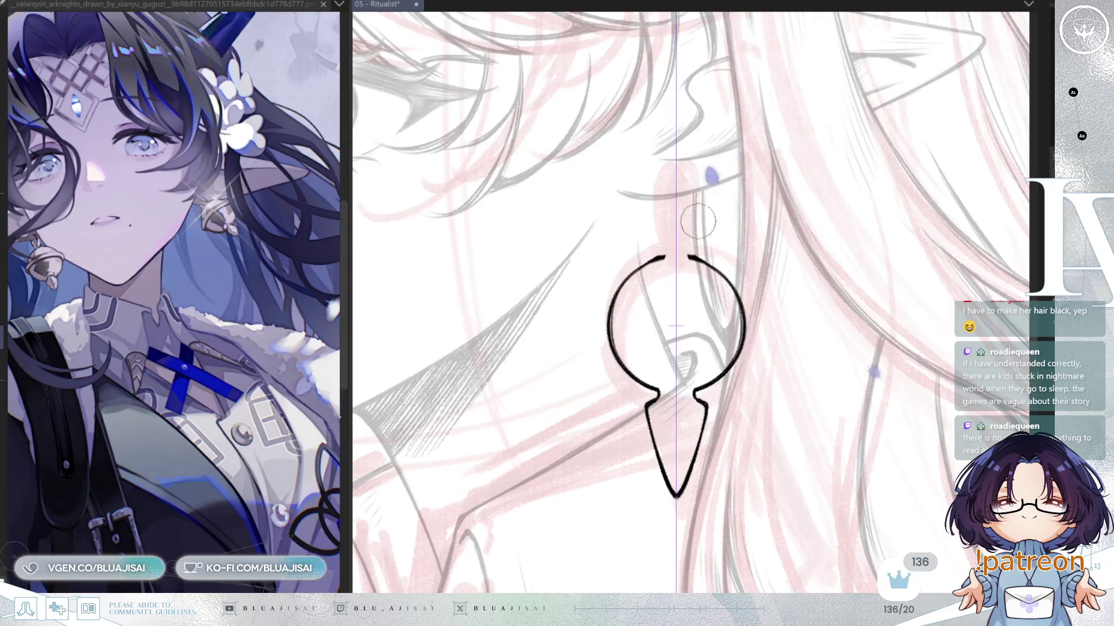
# Step: Restore the knob, then redraw the earring top as a small ring with a tall narrow loop
pyautogui.hotkey('ctrl', 'y')
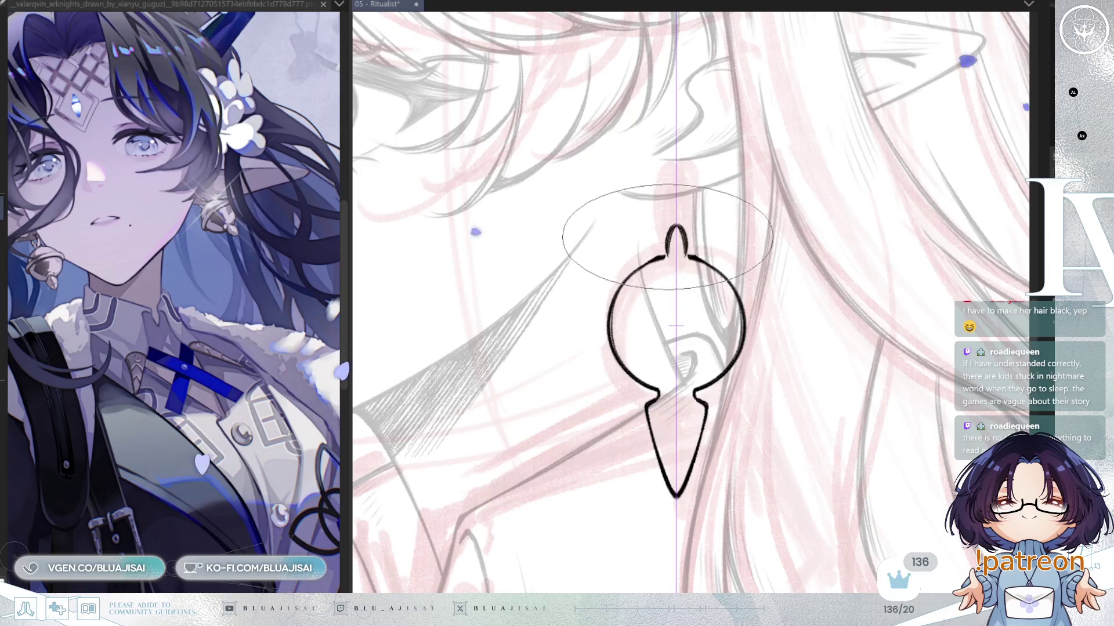
pyautogui.moveTo(668, 255); pyautogui.dragTo(685, 255)
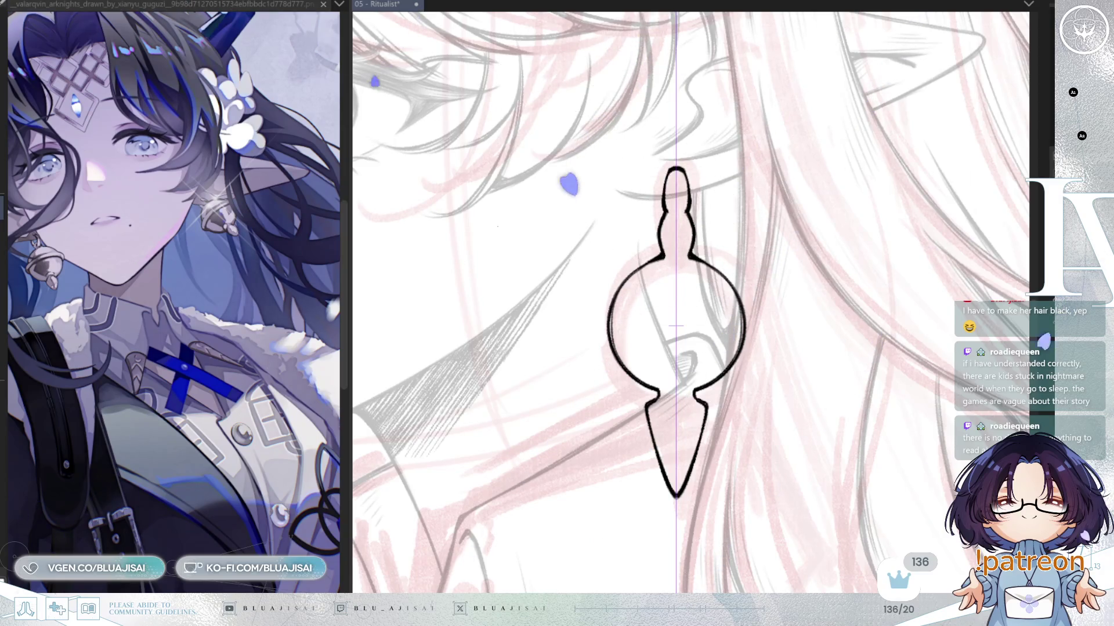
pyautogui.moveTo(673, 224); pyautogui.dragTo(661, 247)
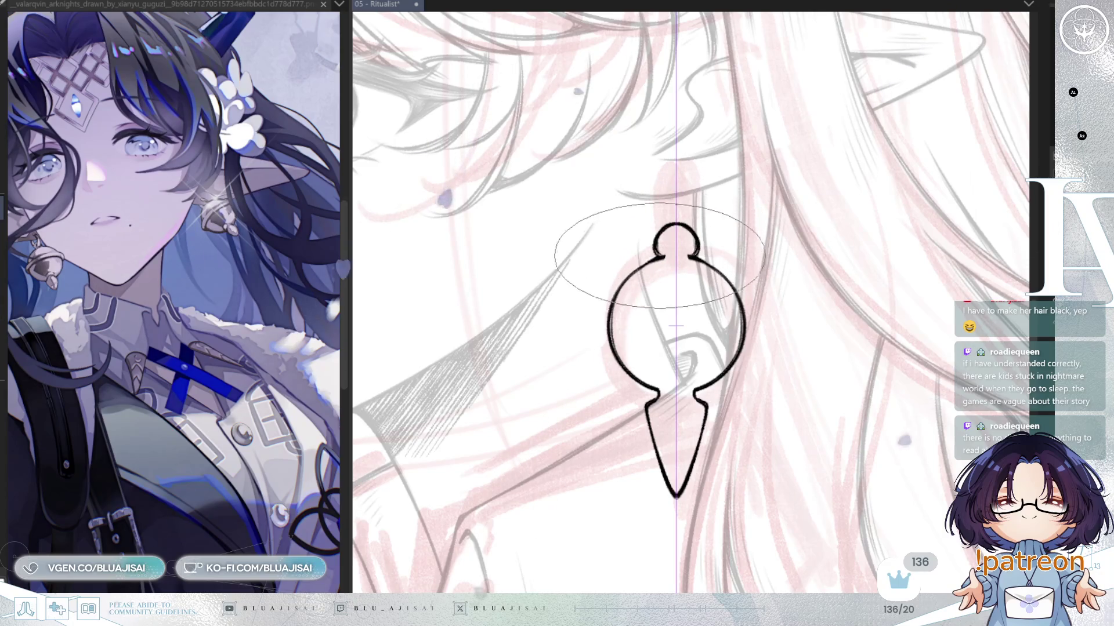
pyautogui.moveTo(685, 244); pyautogui.dragTo(668, 245)
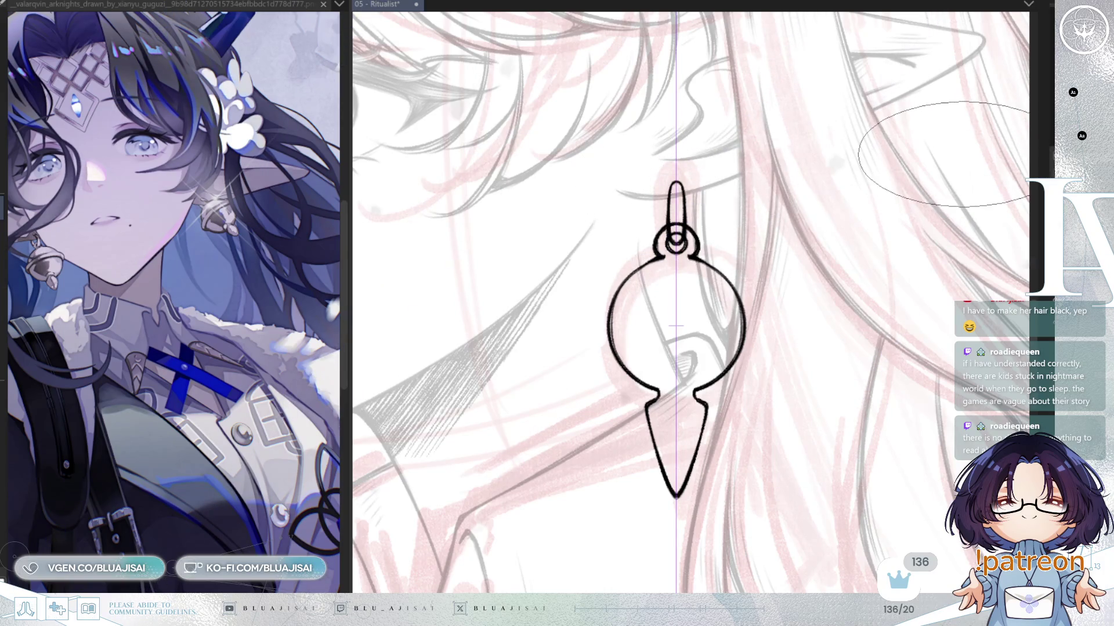
pyautogui.press('e')
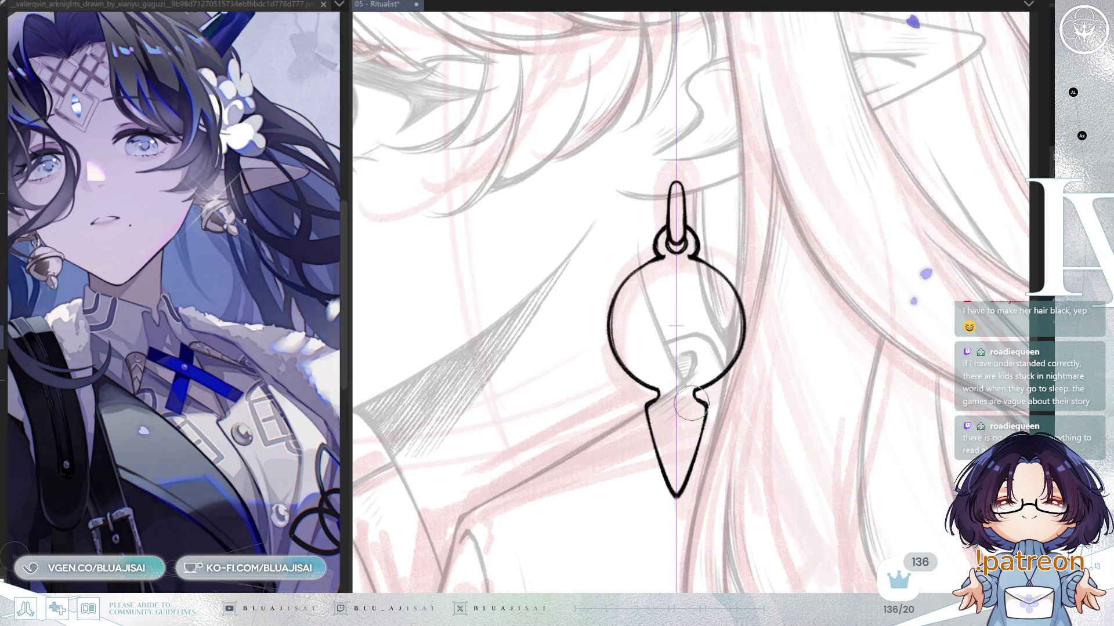
pyautogui.press('-')
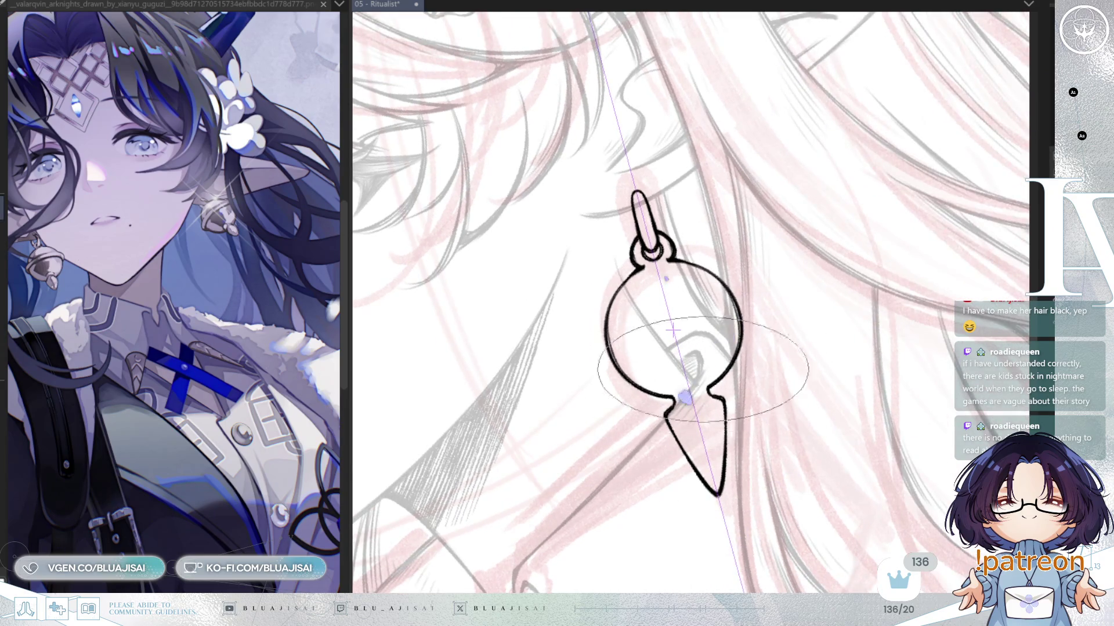
# Step: Tilt the canvas and ink curved double rim strokes across the earring bulb
pyautogui.press('-')
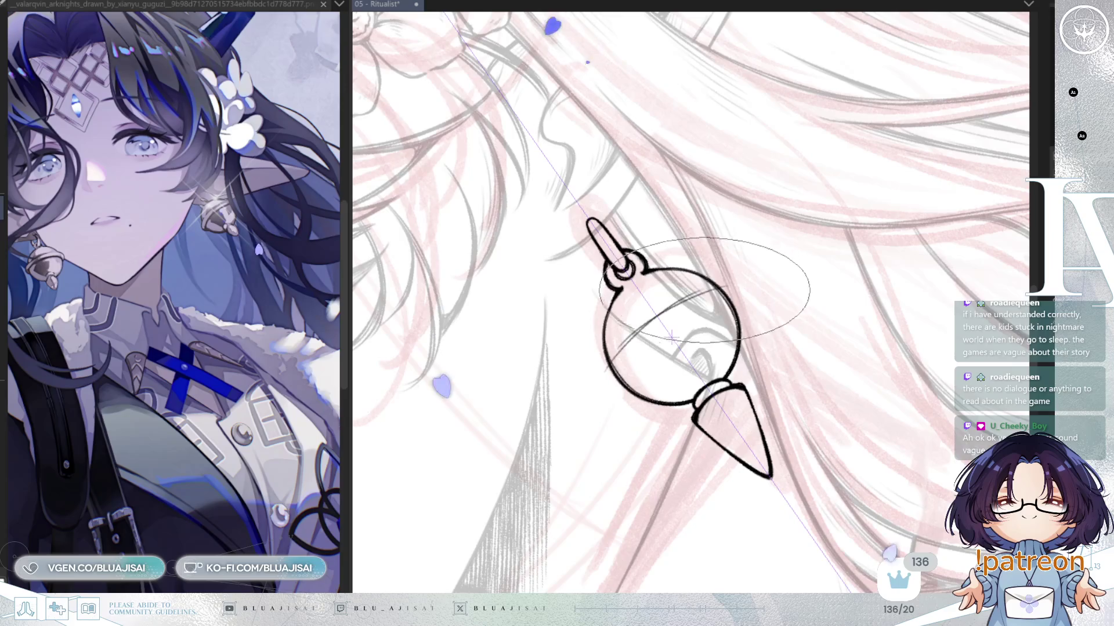
pyautogui.moveTo(686, 298)
pyautogui.mouseDown()
pyautogui.moveTo(734, 290)
pyautogui.moveTo(623, 371)
pyautogui.mouseUp()
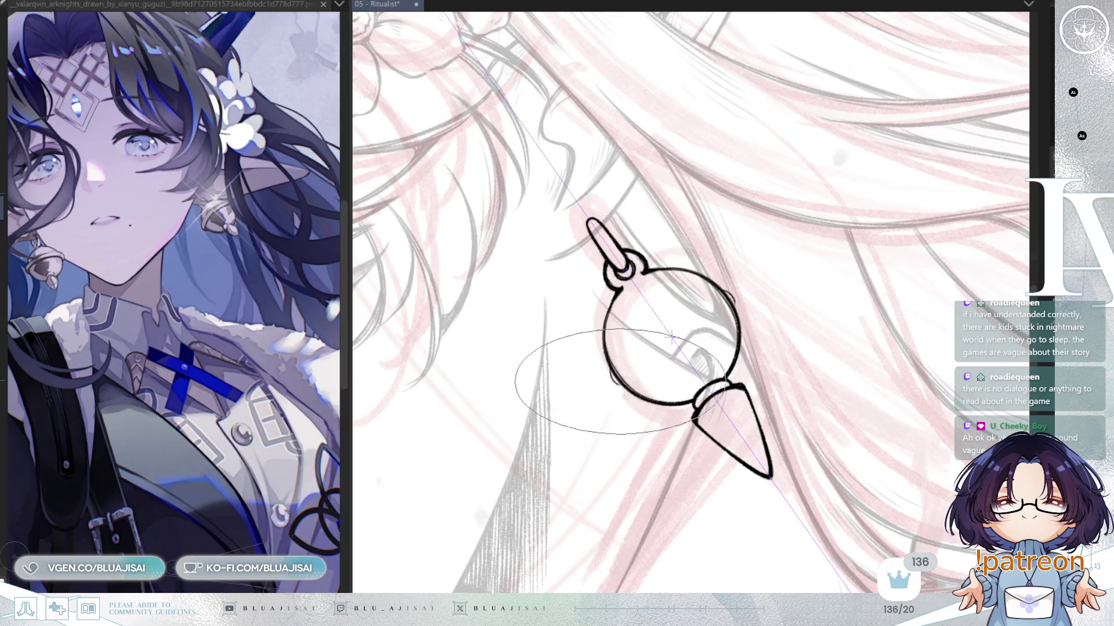
pyautogui.moveTo(634, 333); pyautogui.dragTo(719, 298)
pyautogui.moveTo(612, 366); pyautogui.dragTo(725, 310)
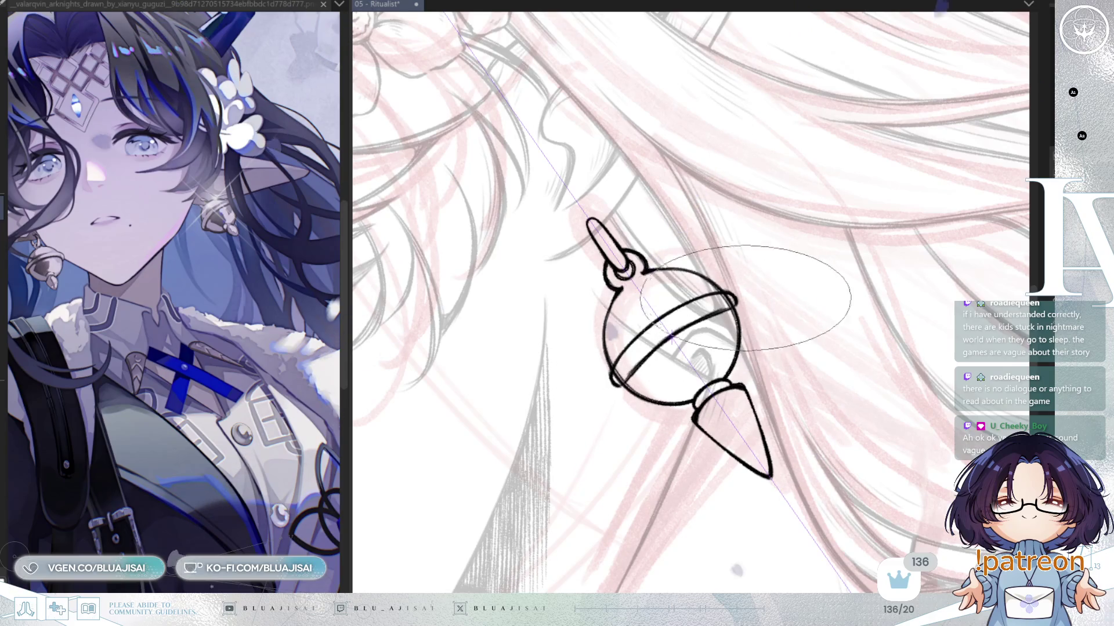
pyautogui.moveTo(714, 308); pyautogui.dragTo(687, 320)
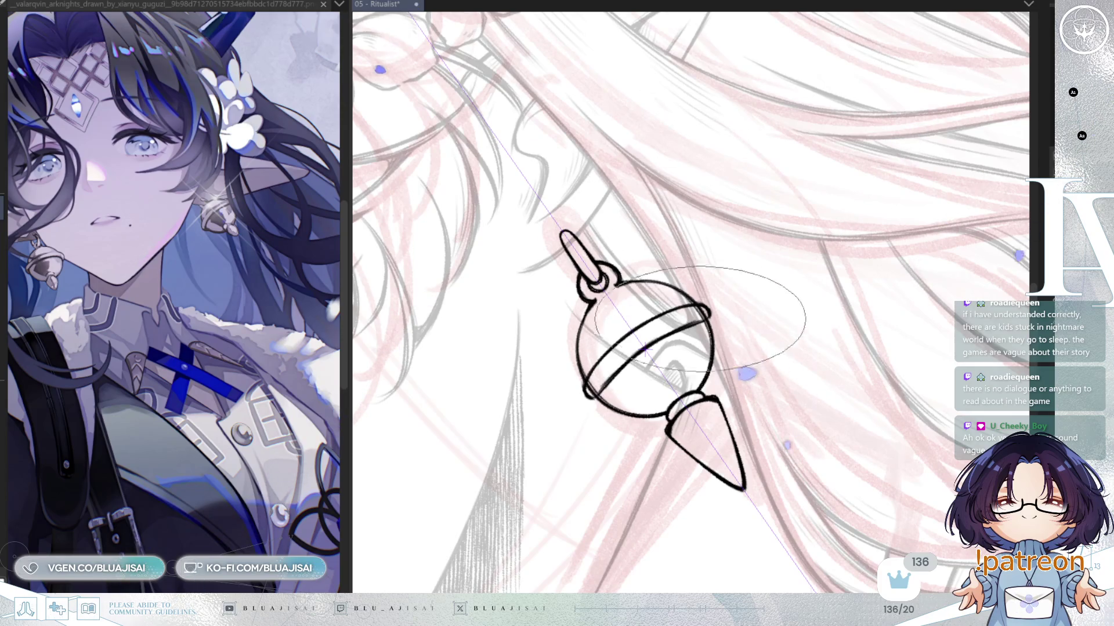
pyautogui.moveTo(484, 336); pyautogui.dragTo(703, 442)
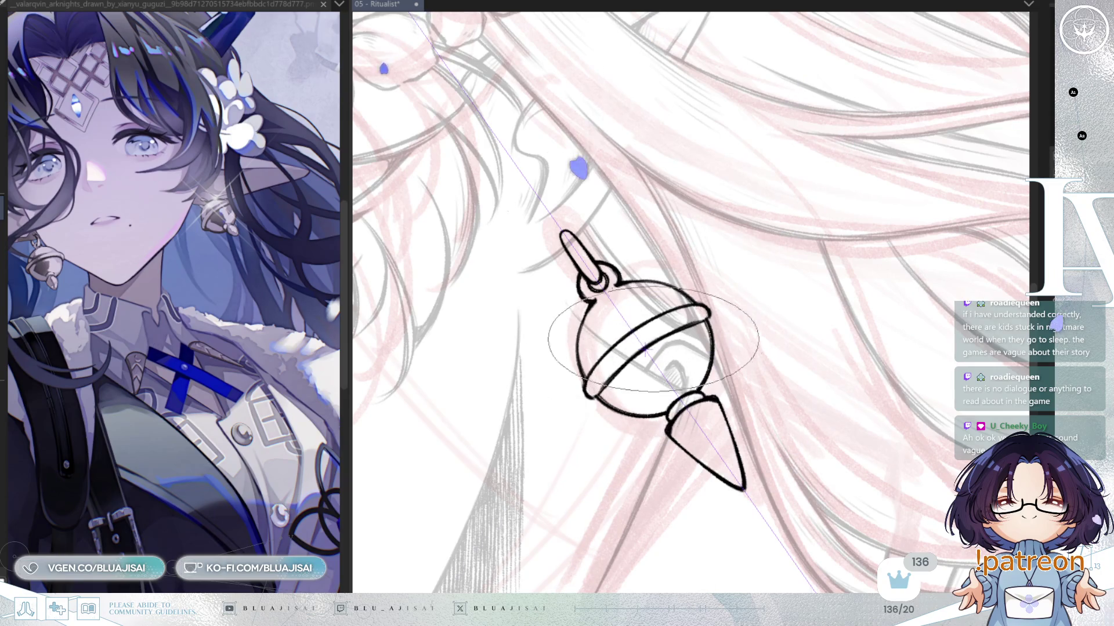
pyautogui.hotkey('ctrl', '0')
pyautogui.scroll(-3, 881, 230)
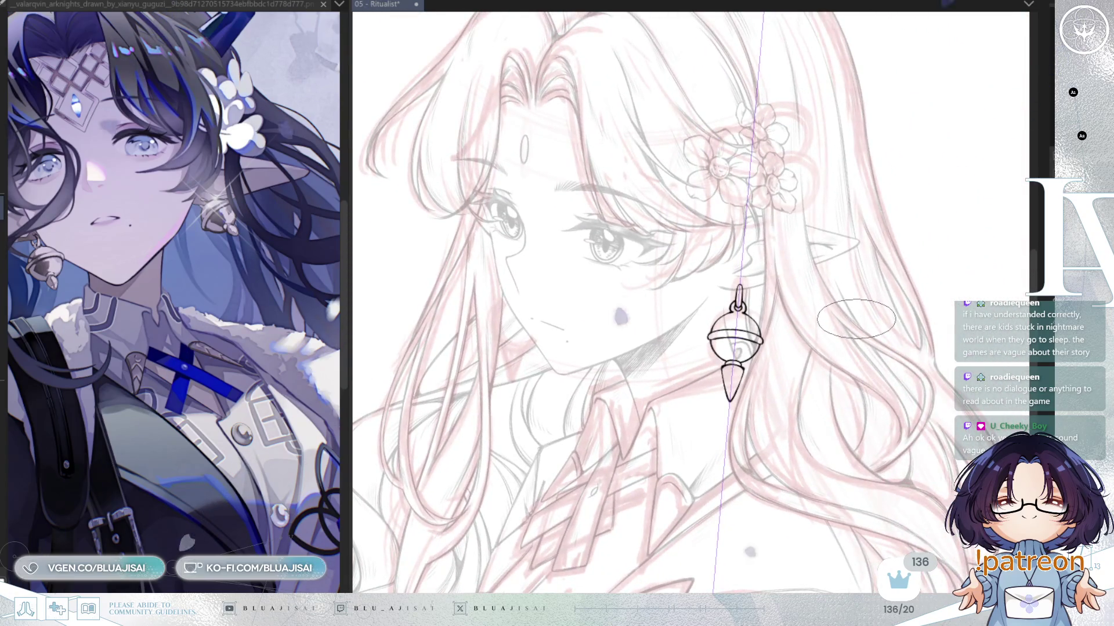
# Step: Undo the rim band and ink a short rounded collar joining the bulb to the drop
pyautogui.scroll(4, 812, 348)
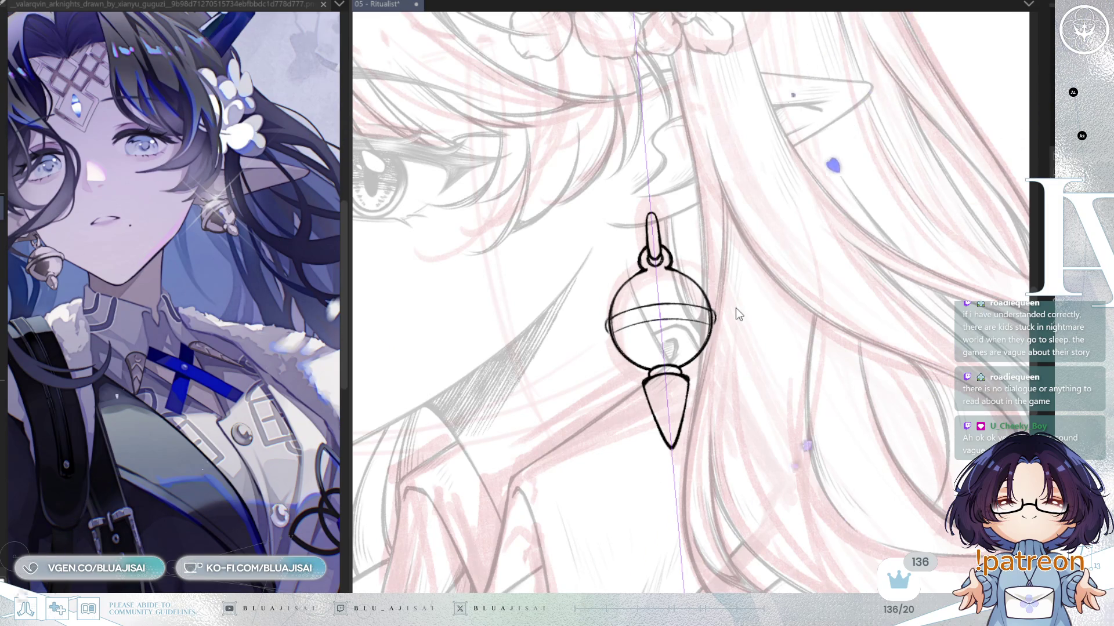
pyautogui.hotkey('ctrl', 'z')
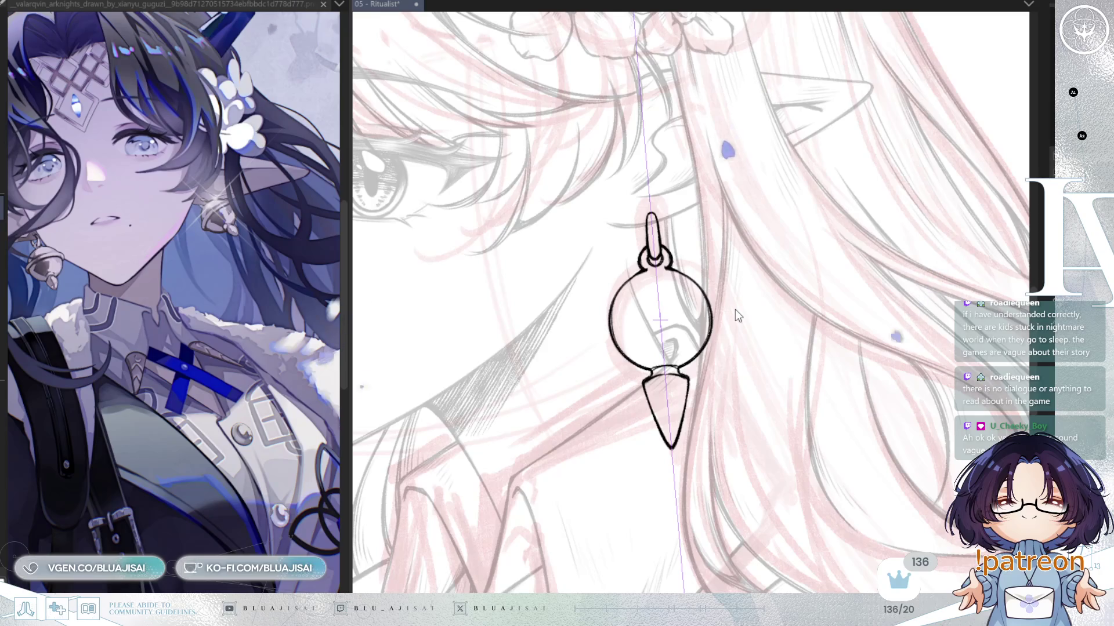
pyautogui.moveTo(734, 308); pyautogui.dragTo(821, 347)
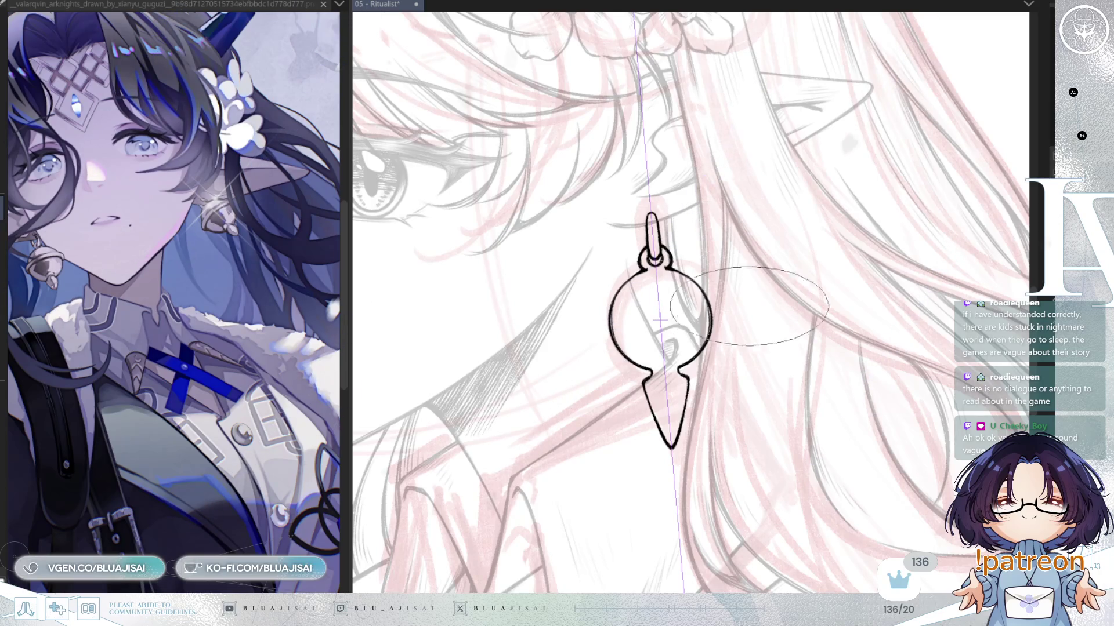
pyautogui.moveTo(571, 336)
pyautogui.mouseDown()
pyautogui.moveTo(733, 423)
pyautogui.moveTo(727, 409)
pyautogui.mouseUp()
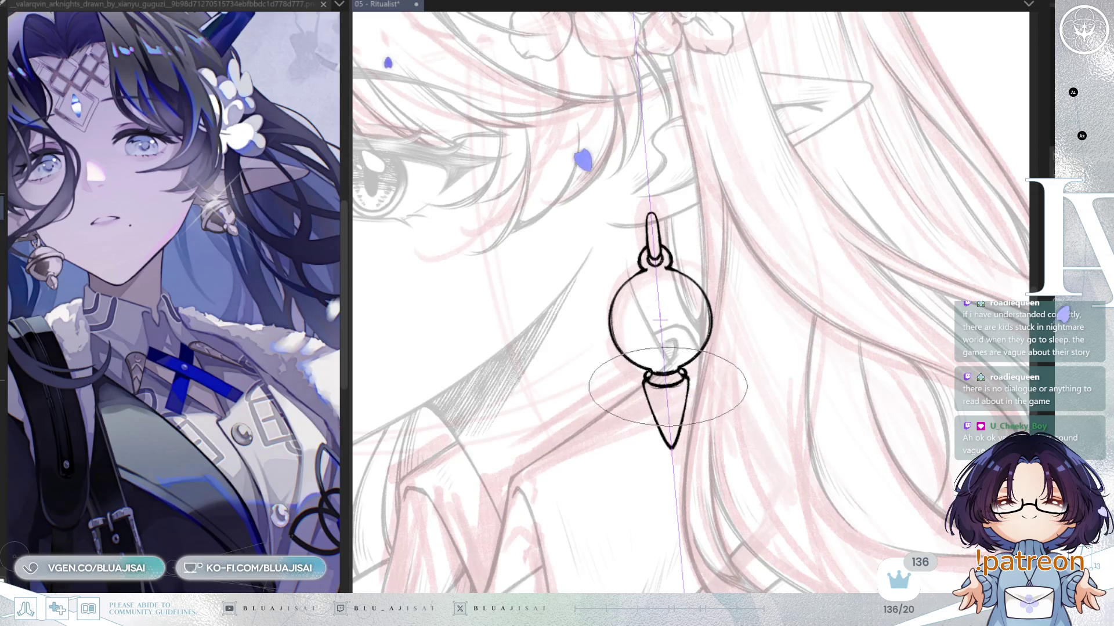
pyautogui.hotkey('ctrl', '+')
pyautogui.moveTo(747, 379); pyautogui.dragTo(770, 379)
pyautogui.scroll(-3, 738, 348)
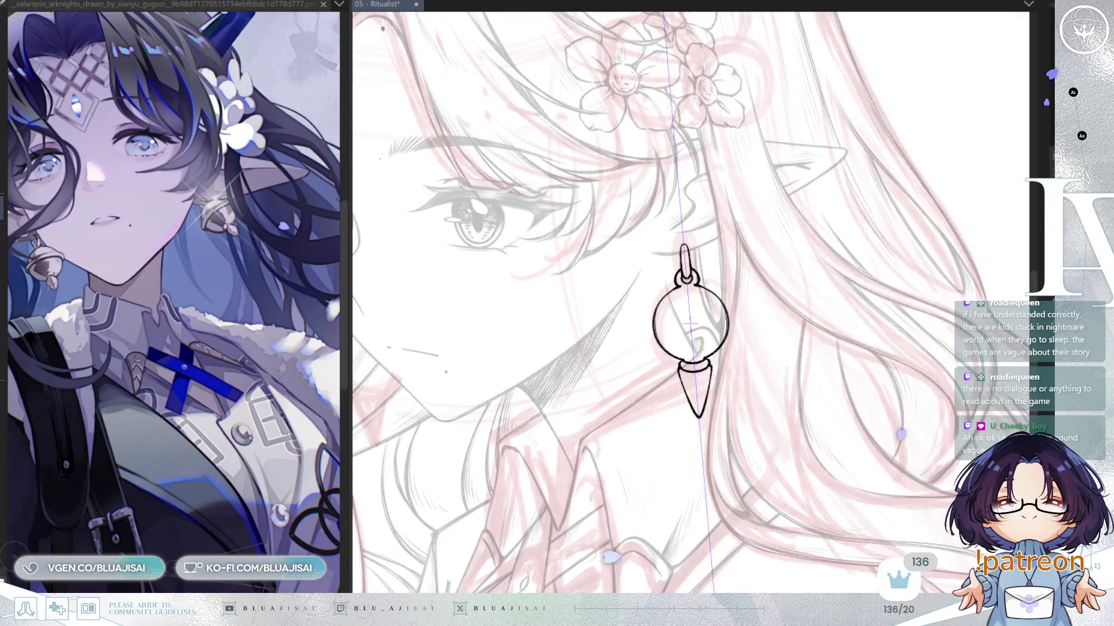
pyautogui.moveTo(691, 325)
pyautogui.mouseDown()
pyautogui.moveTo(792, 308)
pyautogui.moveTo(738, 385)
pyautogui.mouseUp()
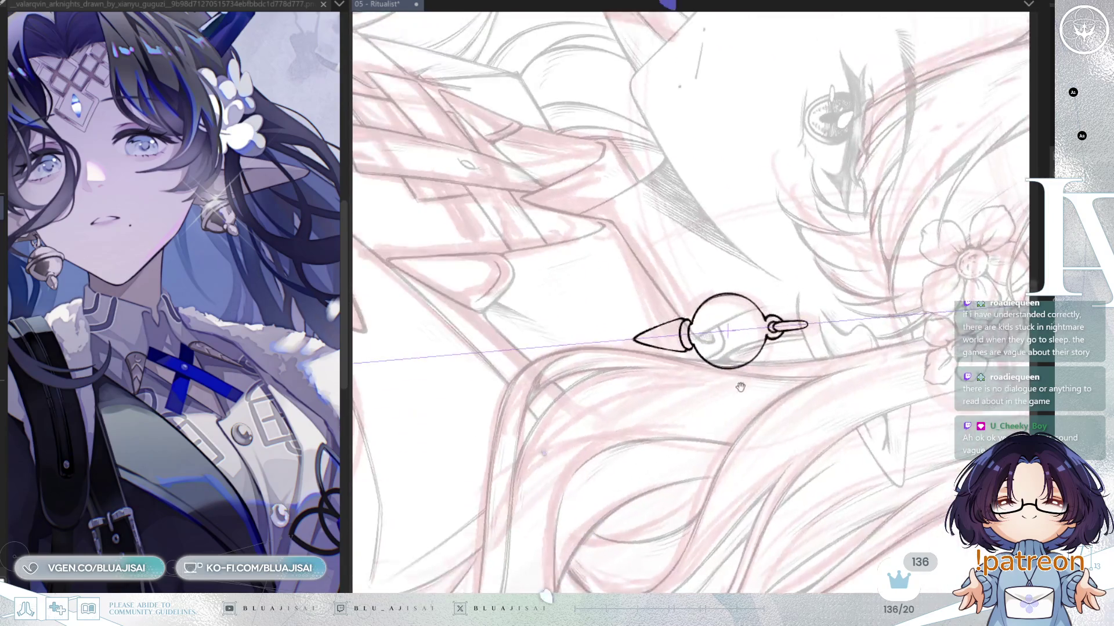
# Step: Ink a flared rim curve across the bulb, then reset rotation and zoom out
pyautogui.scroll(3, 682, 334)
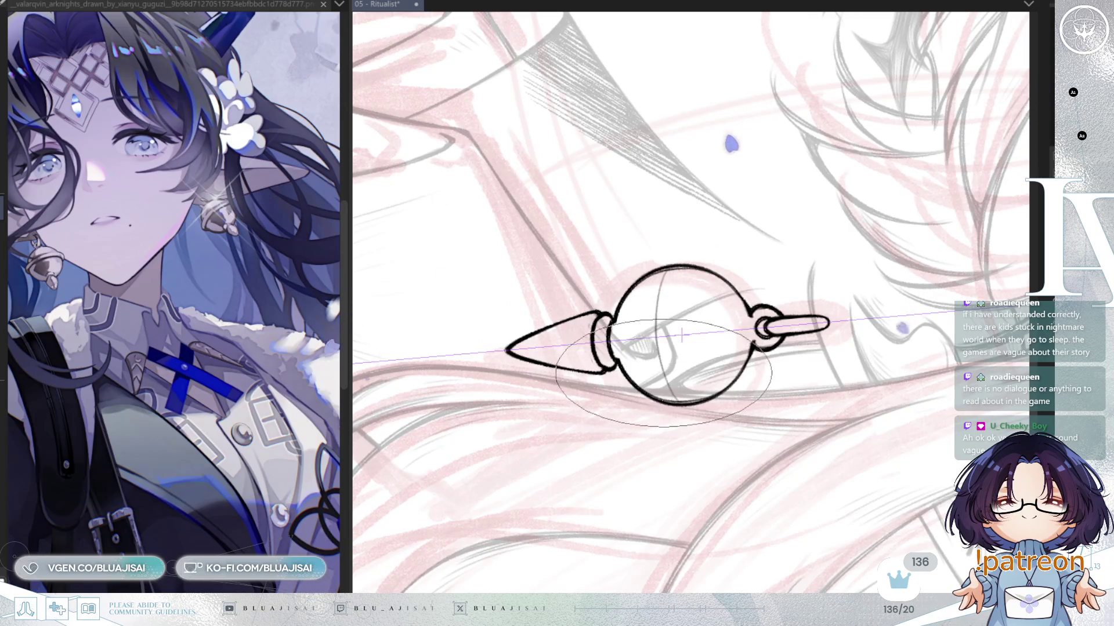
pyautogui.moveTo(662, 270); pyautogui.dragTo(673, 402)
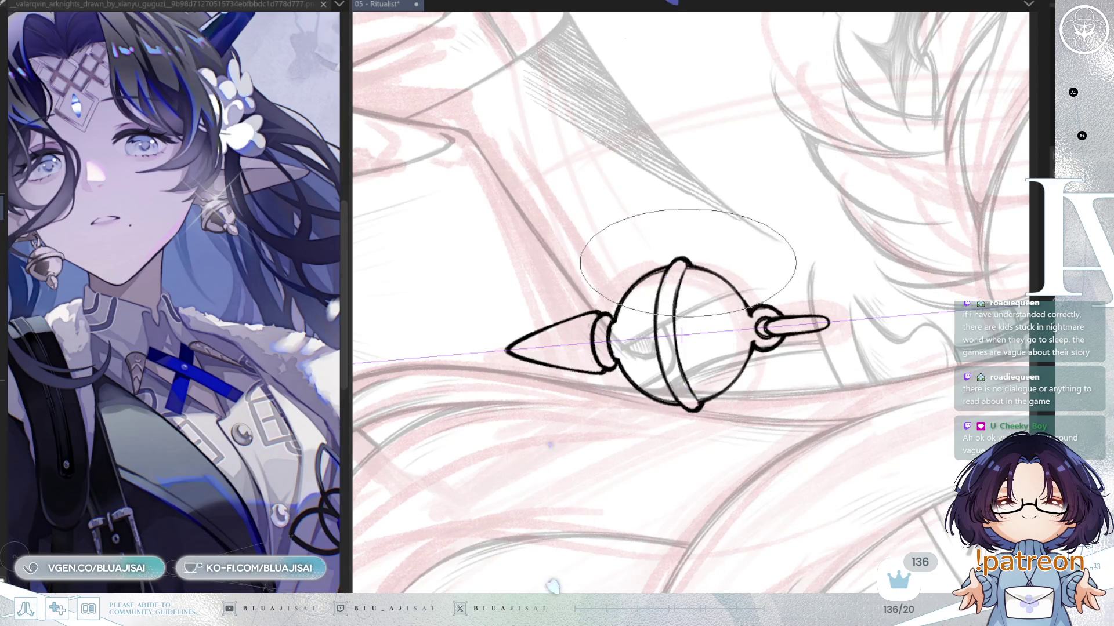
pyautogui.press('5')
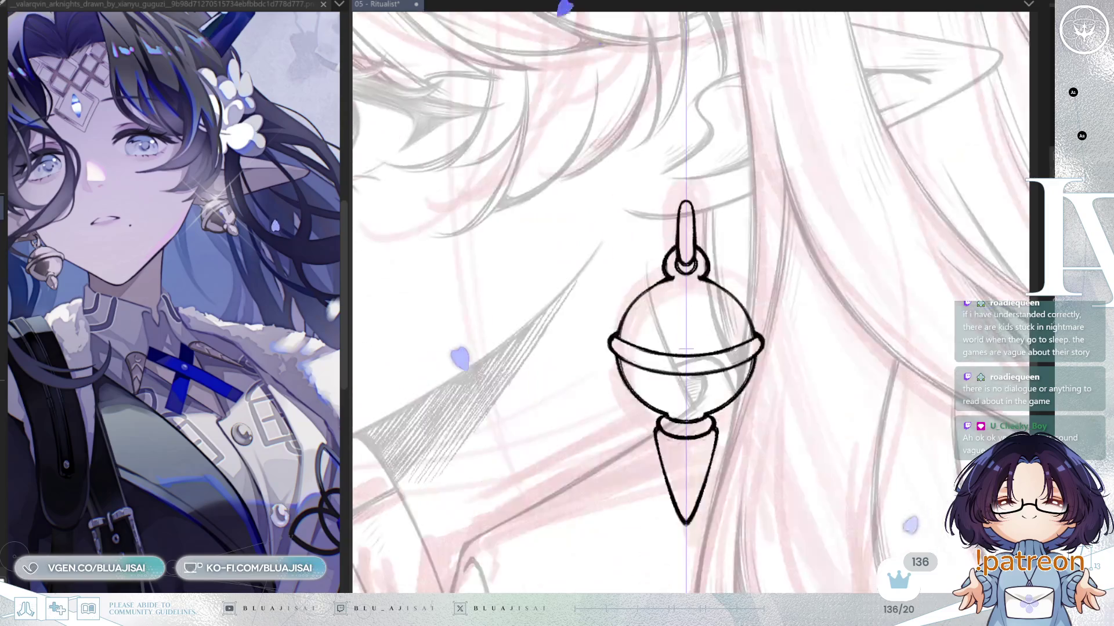
pyautogui.press('-')
pyautogui.press('-')
pyautogui.press('-')
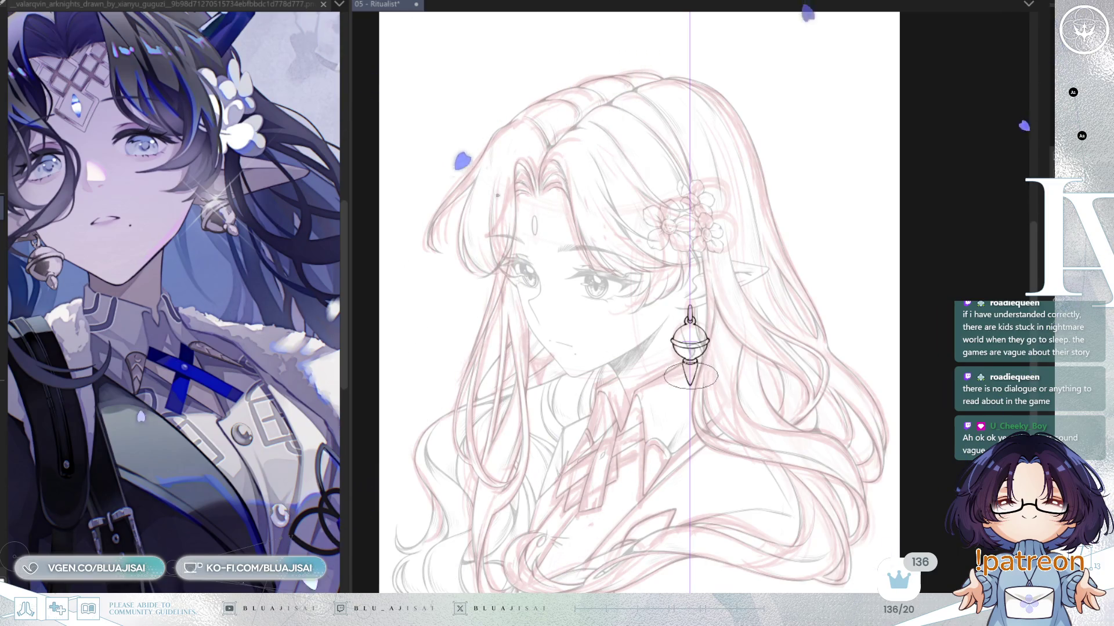
# Step: Frame the head and duplicate the inked bell earring with copy and paste
pyautogui.scroll(2, 725, 339)
pyautogui.scroll(5, 727, 338)
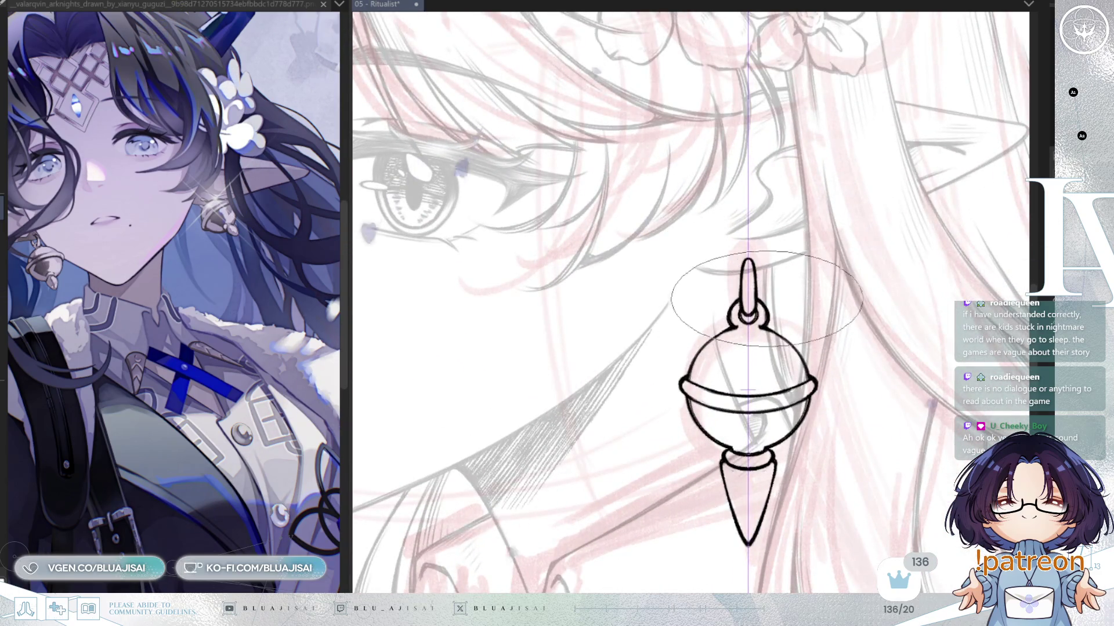
pyautogui.scroll(-1, 802, 428)
pyautogui.scroll(-3, 802, 424)
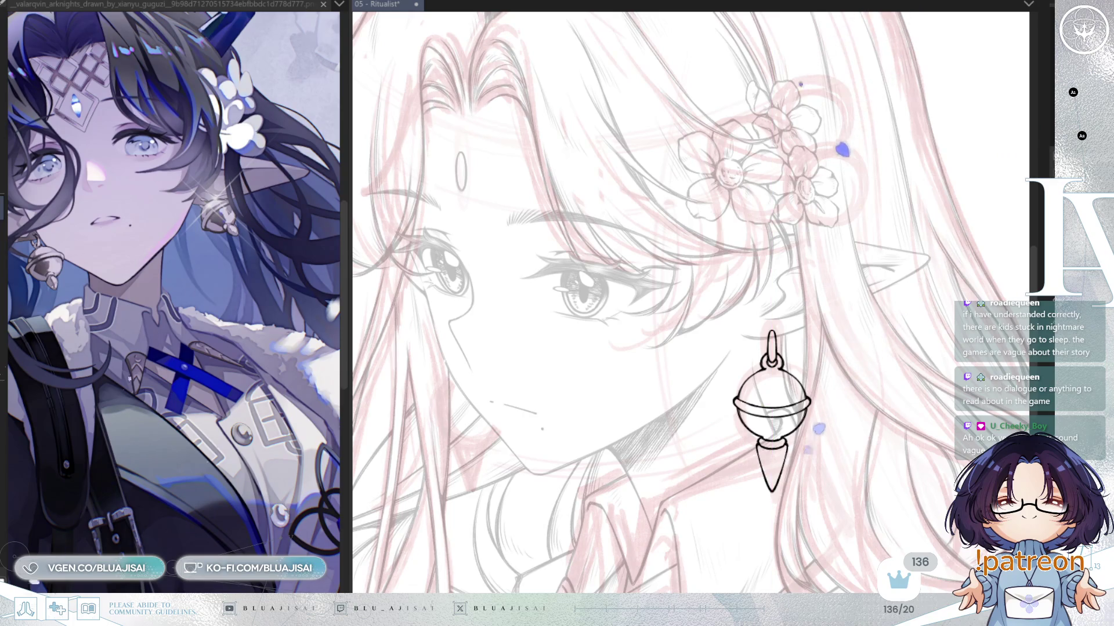
pyautogui.scroll(-2, 693, 340)
pyautogui.moveTo(821, 372); pyautogui.dragTo(843, 331)
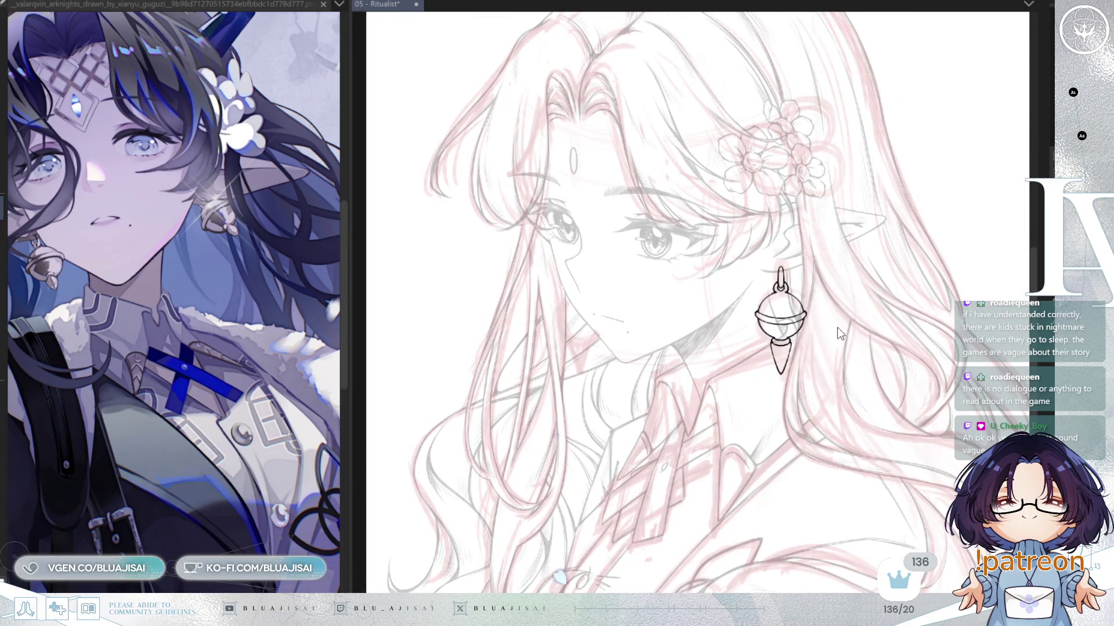
pyautogui.hotkey('ctrl', 'c')
pyautogui.hotkey('ctrl', 'v')
# Step: Free Transform the earring copy onto the girl's other ear and confirm its placement
pyautogui.hotkey('ctrl', 't')
pyautogui.moveTo(786, 352)
pyautogui.mouseDown()
pyautogui.moveTo(587, 351)
pyautogui.moveTo(604, 317)
pyautogui.mouseUp()
pyautogui.moveTo(593, 359); pyautogui.dragTo(594, 361)
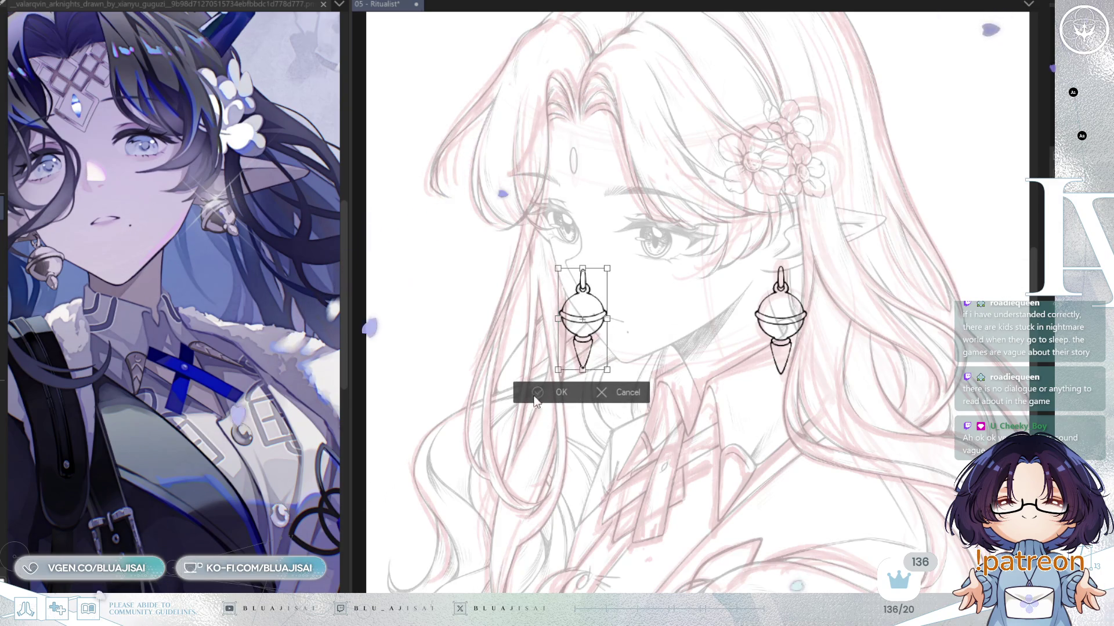
pyautogui.click(563, 394)
pyautogui.scroll(4, 638, 348)
pyautogui.moveTo(689, 386); pyautogui.dragTo(665, 364)
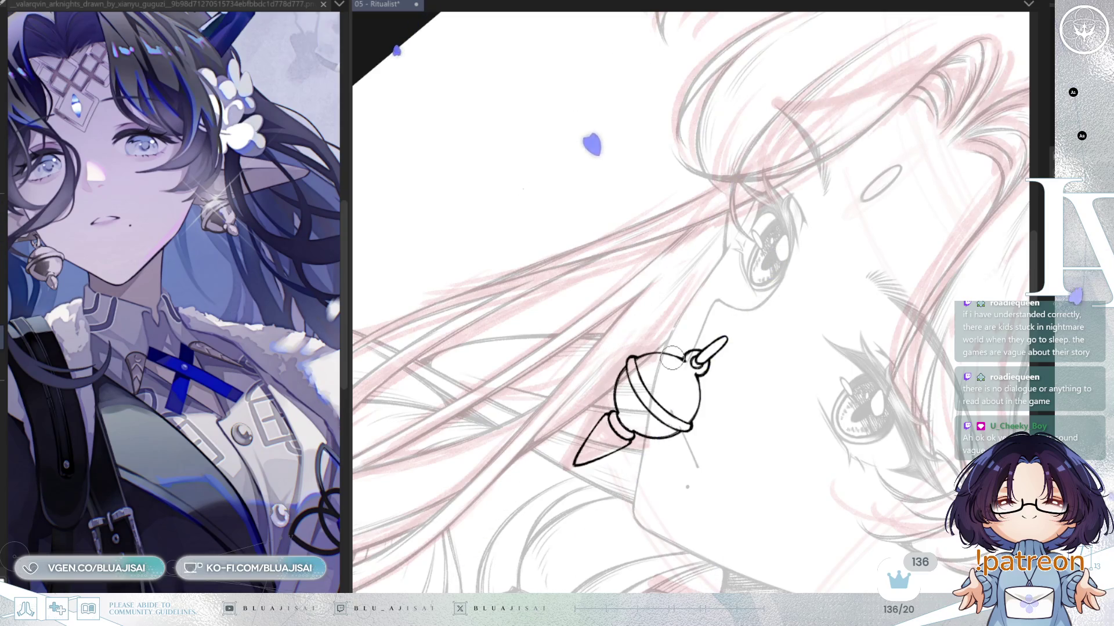
# Step: Erase the copied bell's lines overlapping the jaw so it tucks behind the face
pyautogui.scroll(2, 672, 358)
pyautogui.moveTo(653, 406)
pyautogui.mouseDown()
pyautogui.moveTo(652, 458)
pyautogui.moveTo(696, 336)
pyautogui.moveTo(679, 406)
pyautogui.moveTo(676, 359)
pyautogui.moveTo(706, 388)
pyautogui.moveTo(704, 422)
pyautogui.moveTo(643, 355)
pyautogui.moveTo(582, 399)
pyautogui.mouseUp()
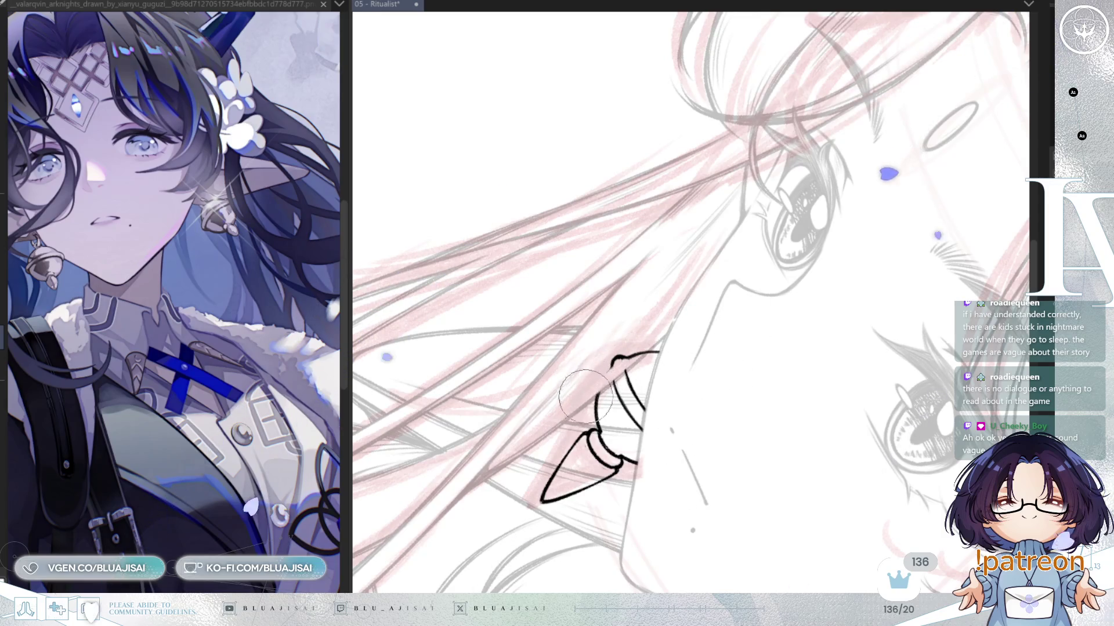
pyautogui.moveTo(736, 258)
pyautogui.mouseDown()
pyautogui.moveTo(761, 272)
pyautogui.moveTo(778, 343)
pyautogui.moveTo(721, 348)
pyautogui.moveTo(636, 392)
pyautogui.mouseUp()
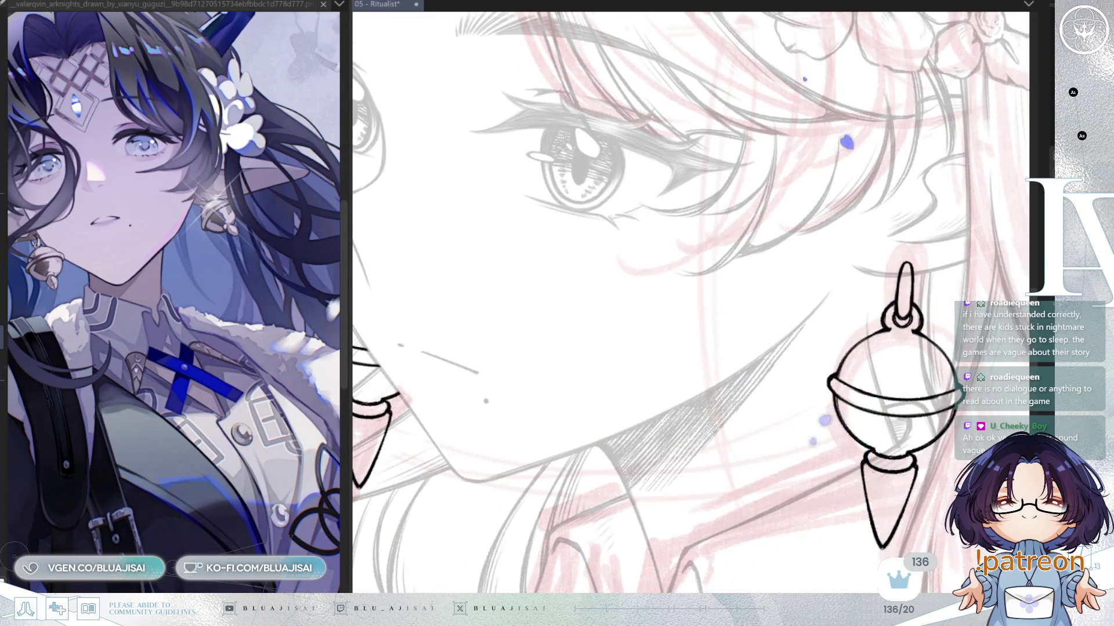
pyautogui.hotkey('alt', ']')
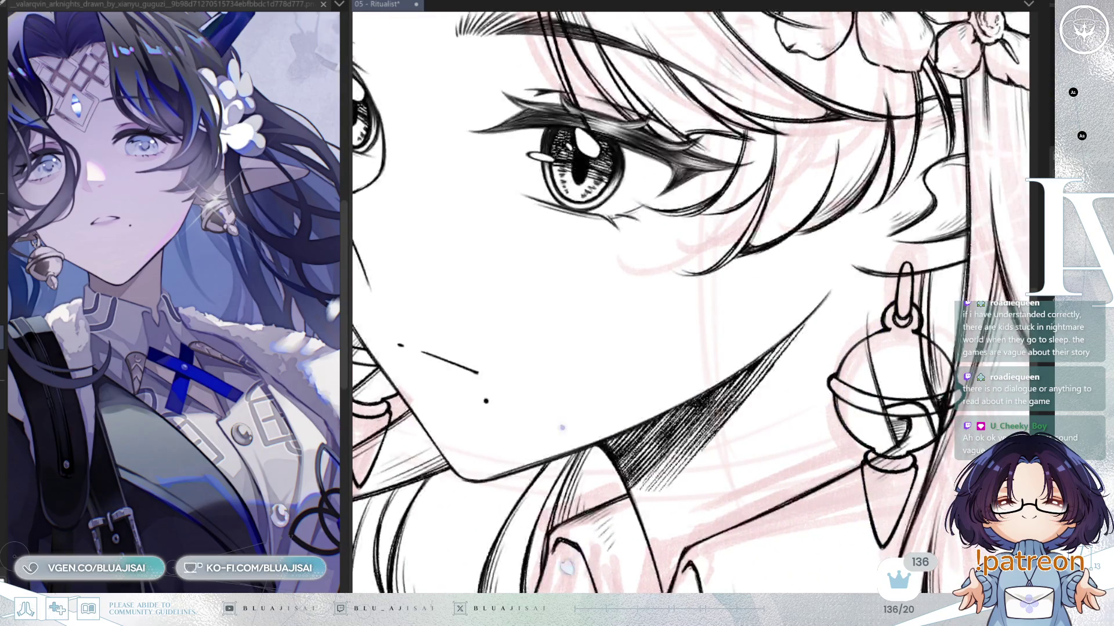
# Step: Shift the original earring about 40 px up and left, then deselect
pyautogui.hscroll(3, 690, 302)
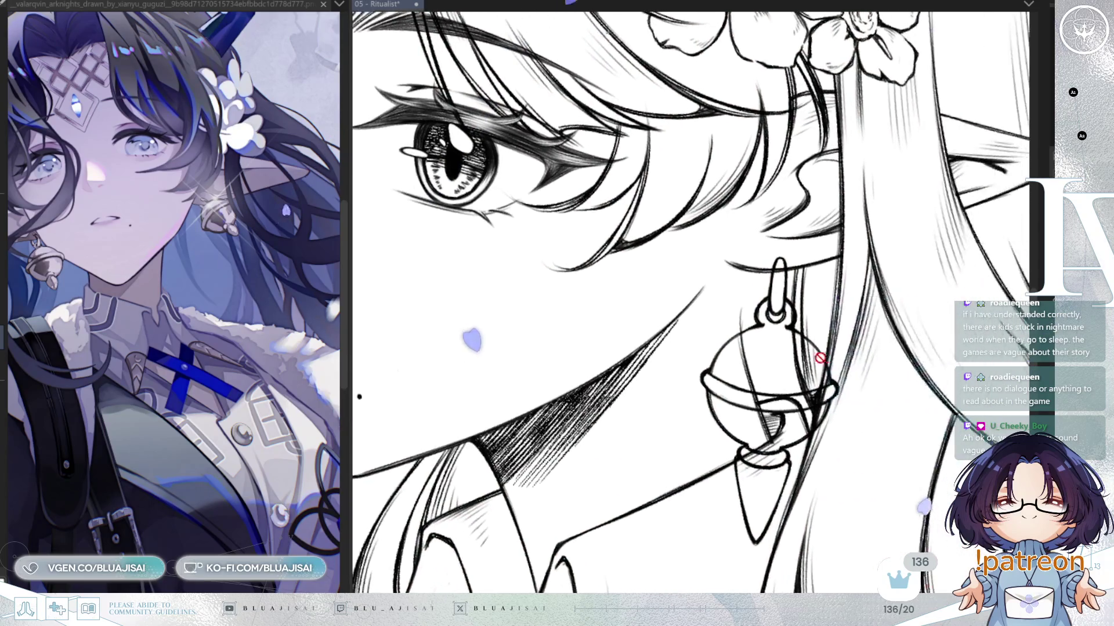
pyautogui.moveTo(919, 383); pyautogui.dragTo(912, 357)
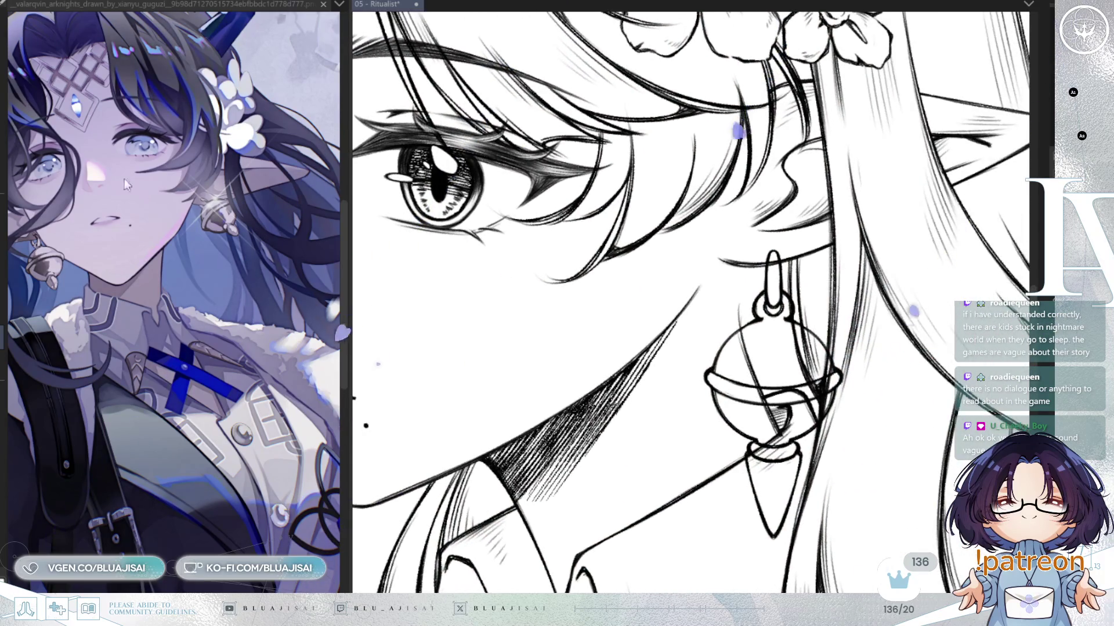
pyautogui.moveTo(690, 209); pyautogui.dragTo(574, 386)
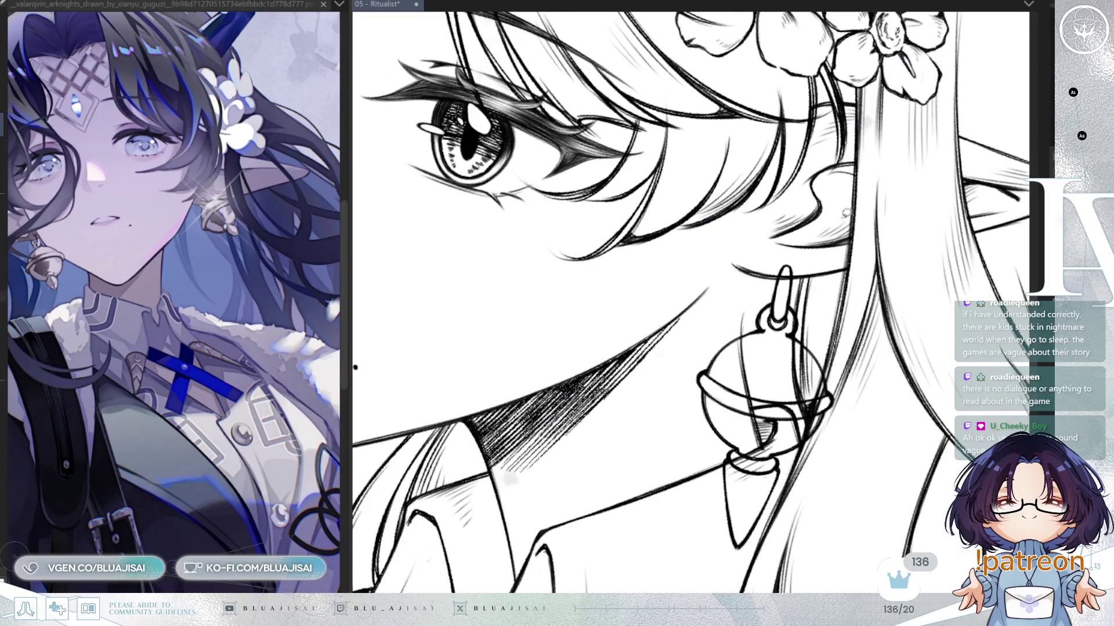
pyautogui.moveTo(929, 361); pyautogui.dragTo(823, 399)
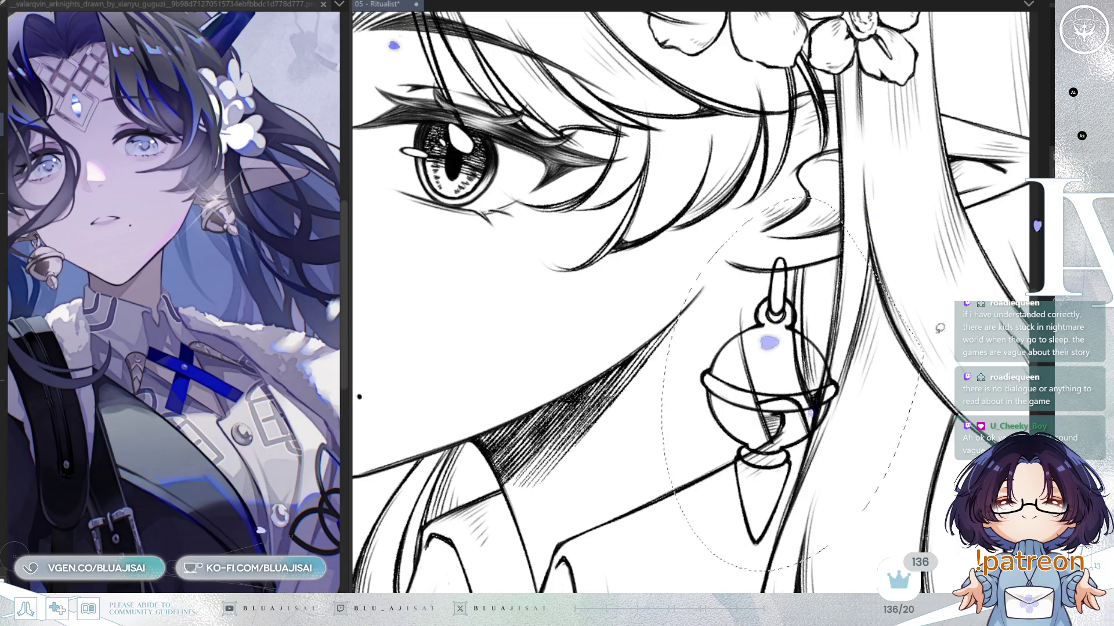
pyautogui.moveTo(733, 388); pyautogui.dragTo(616, 331)
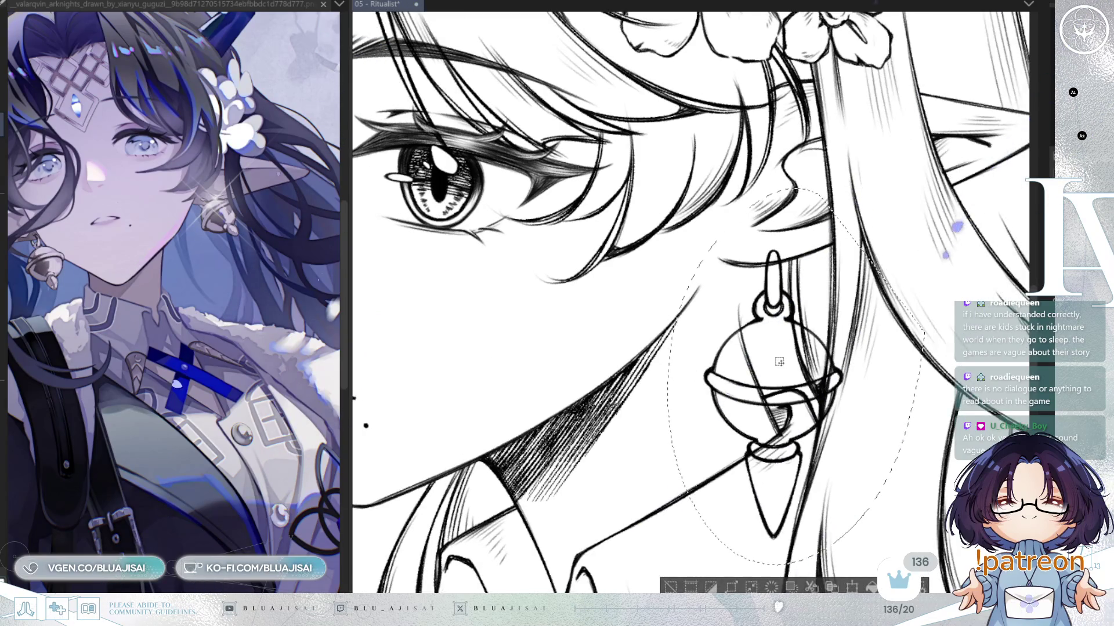
pyautogui.moveTo(799, 404); pyautogui.dragTo(775, 395)
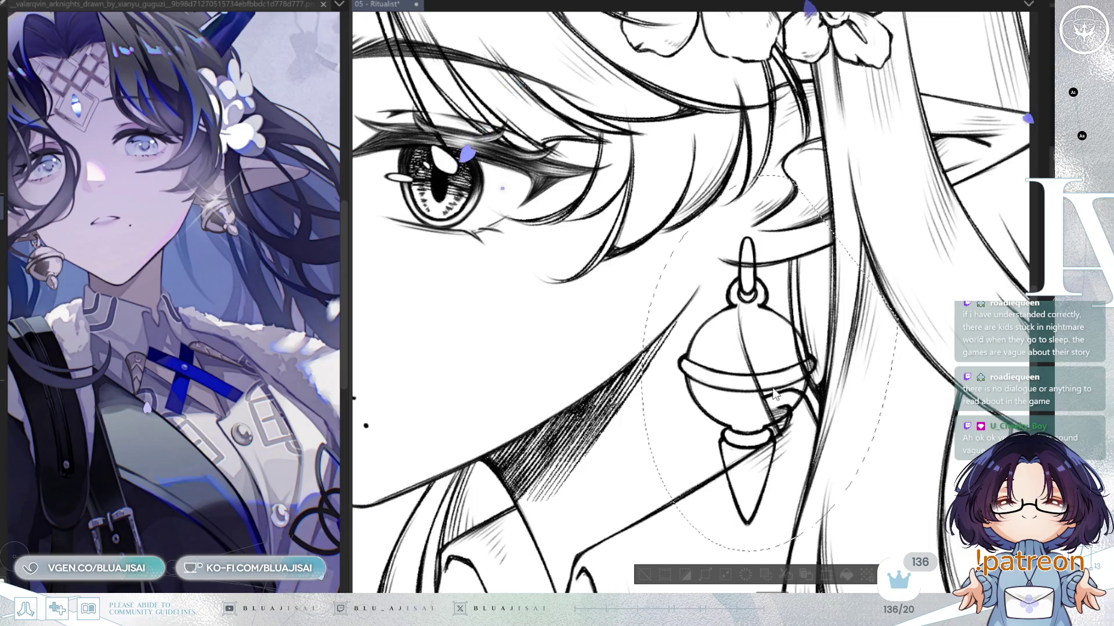
pyautogui.press('Return')
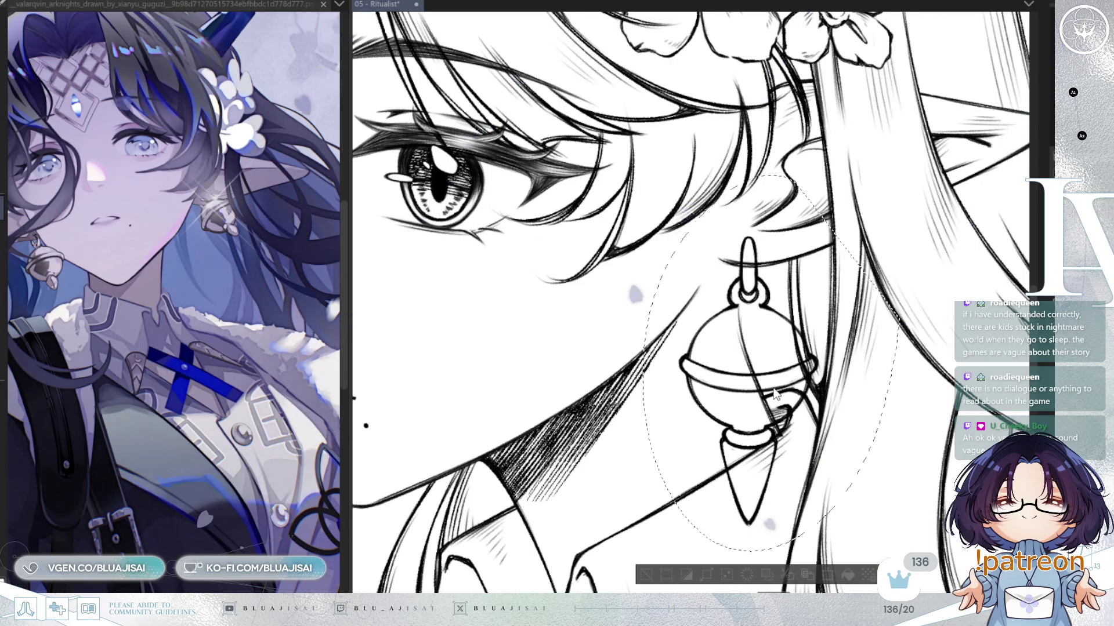
pyautogui.hotkey('ctrl', 'd')
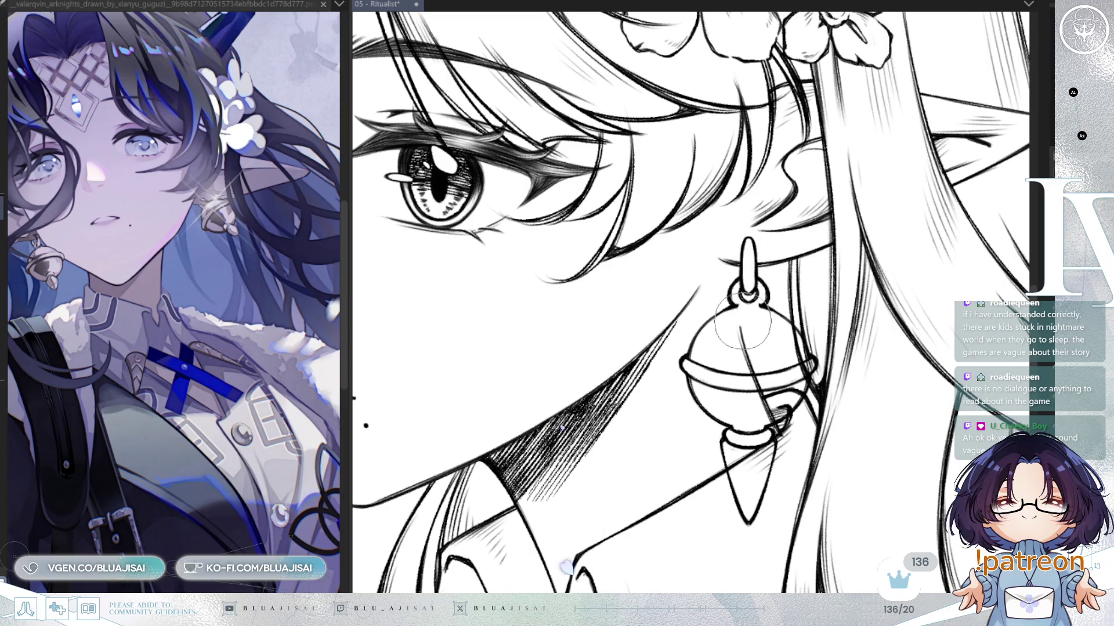
# Step: Erase the stray line crossing the bell earring
pyautogui.moveTo(746, 328); pyautogui.dragTo(770, 411)
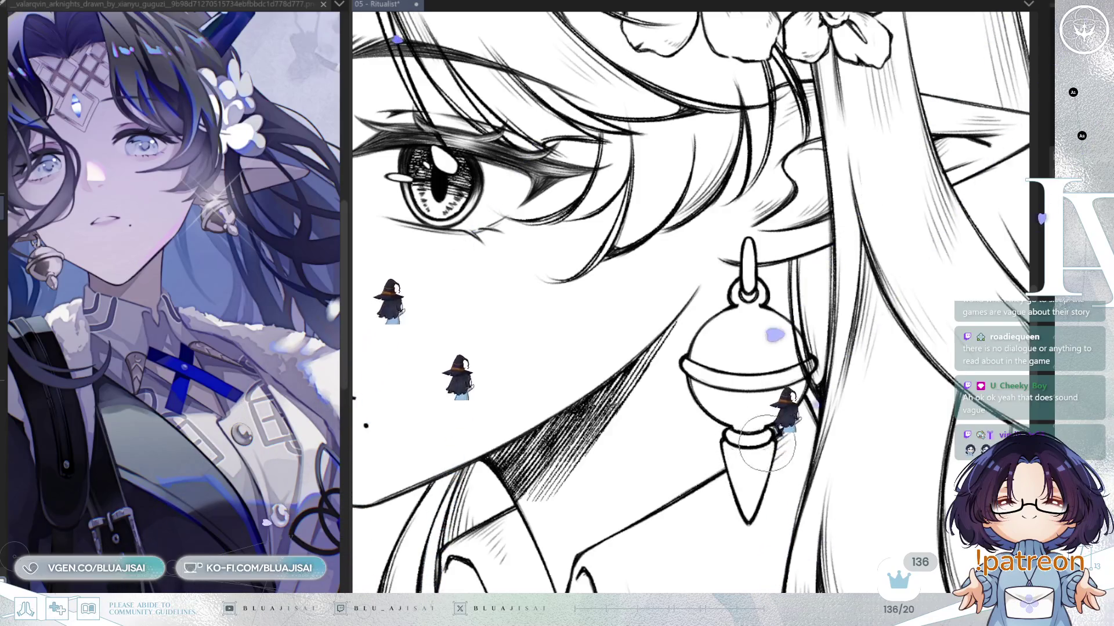
pyautogui.scroll(-3, 754, 464)
pyautogui.moveTo(499, 499)
pyautogui.mouseDown()
pyautogui.moveTo(771, 441)
pyautogui.moveTo(770, 457)
pyautogui.mouseUp()
pyautogui.scroll(4, 773, 455)
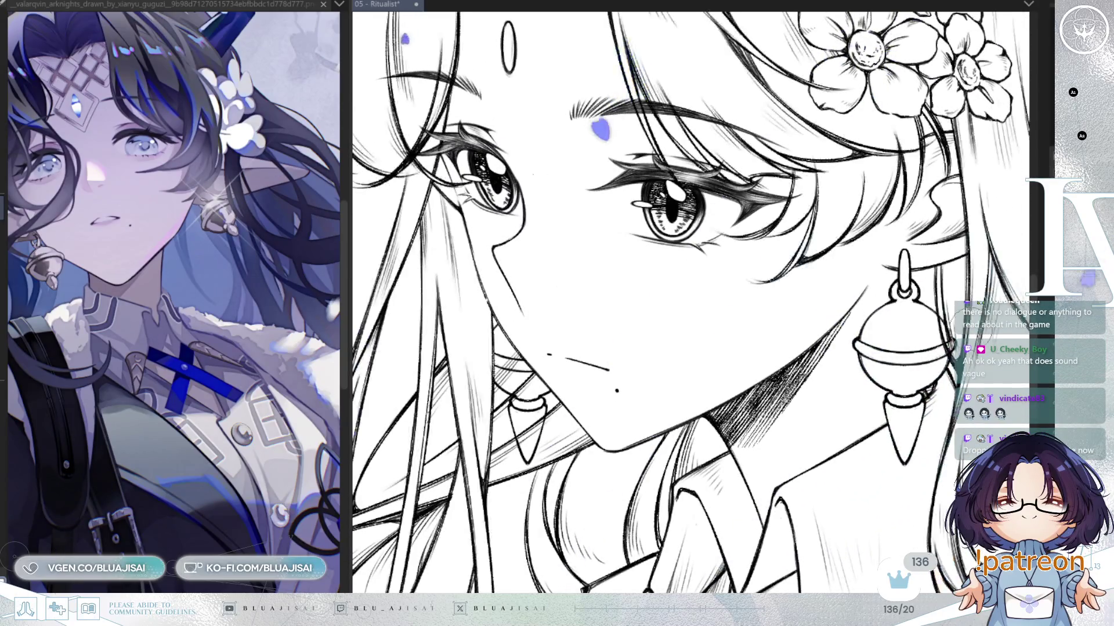
pyautogui.scroll(-1, 638, 464)
pyautogui.scroll(3, 780, 398)
pyautogui.moveTo(780, 398); pyautogui.dragTo(781, 398)
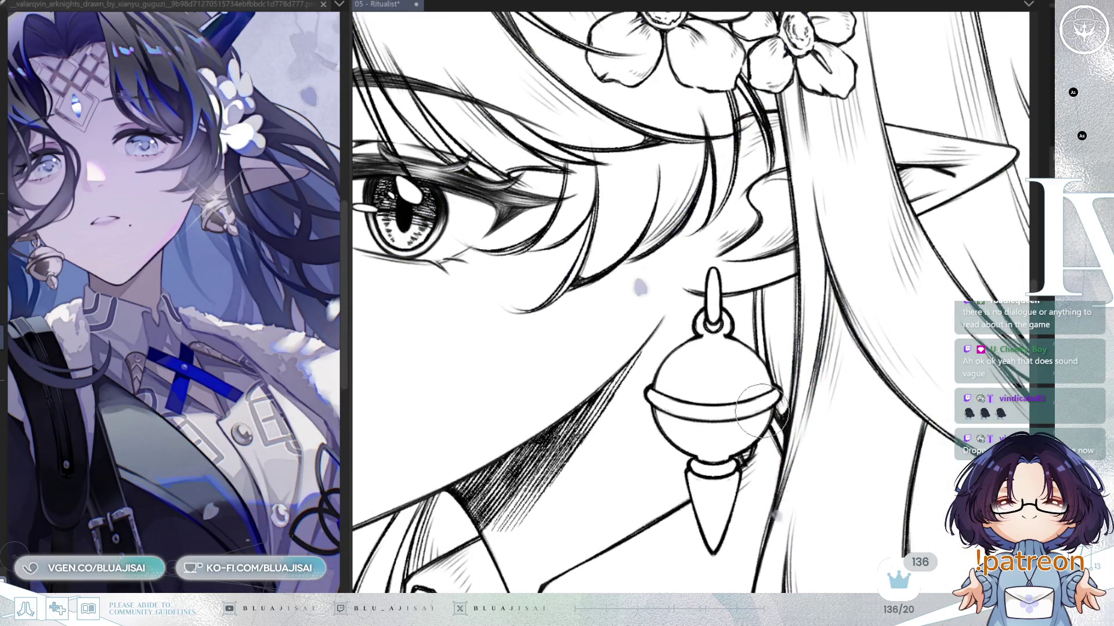
pyautogui.scroll(-2, 592, 406)
pyautogui.moveTo(908, 290); pyautogui.dragTo(696, 317)
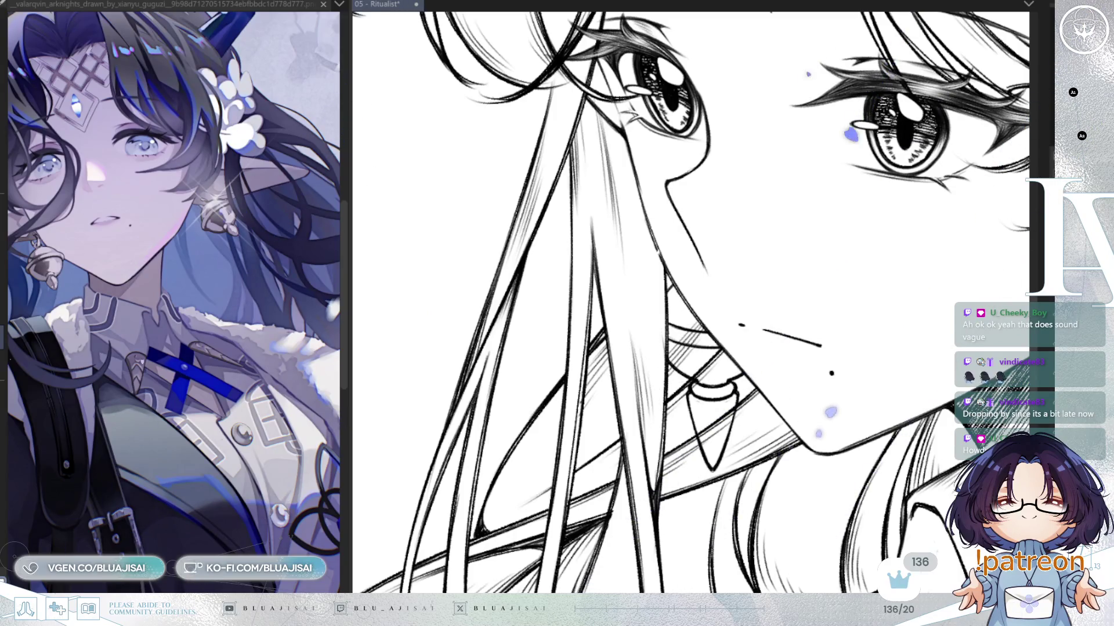
pyautogui.press('Delete')
pyautogui.hotkey('ctrl', 'z')
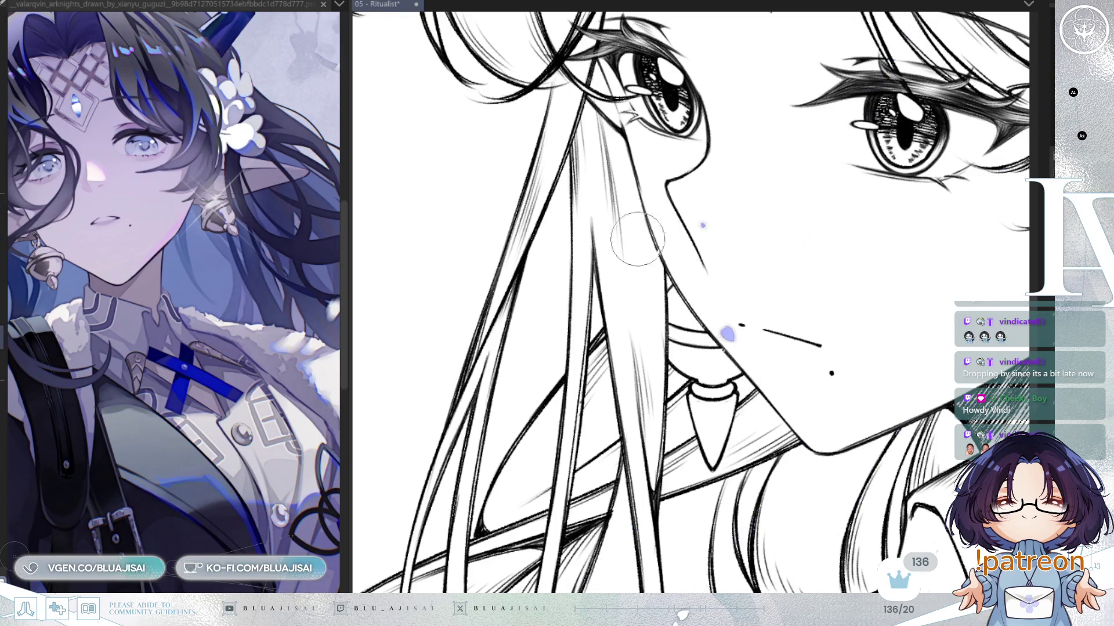
pyautogui.moveTo(637, 236); pyautogui.dragTo(727, 318)
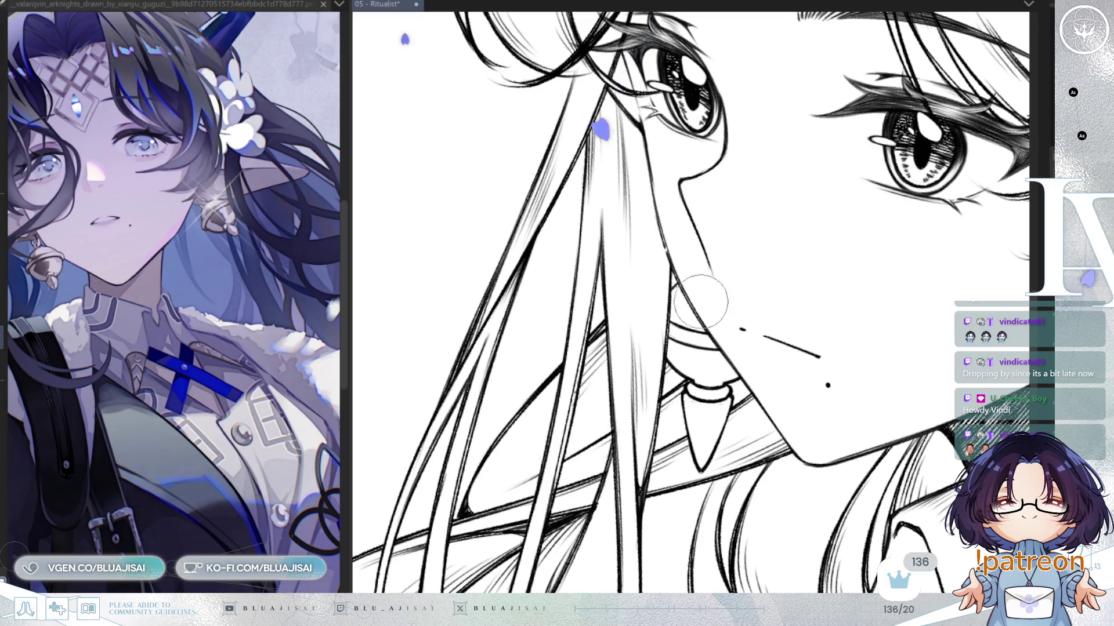
pyautogui.scroll(-3, 733, 191)
pyautogui.moveTo(845, 365)
pyautogui.mouseDown()
pyautogui.moveTo(847, 487)
pyautogui.moveTo(859, 433)
pyautogui.mouseUp()
pyautogui.scroll(-3, 846, 488)
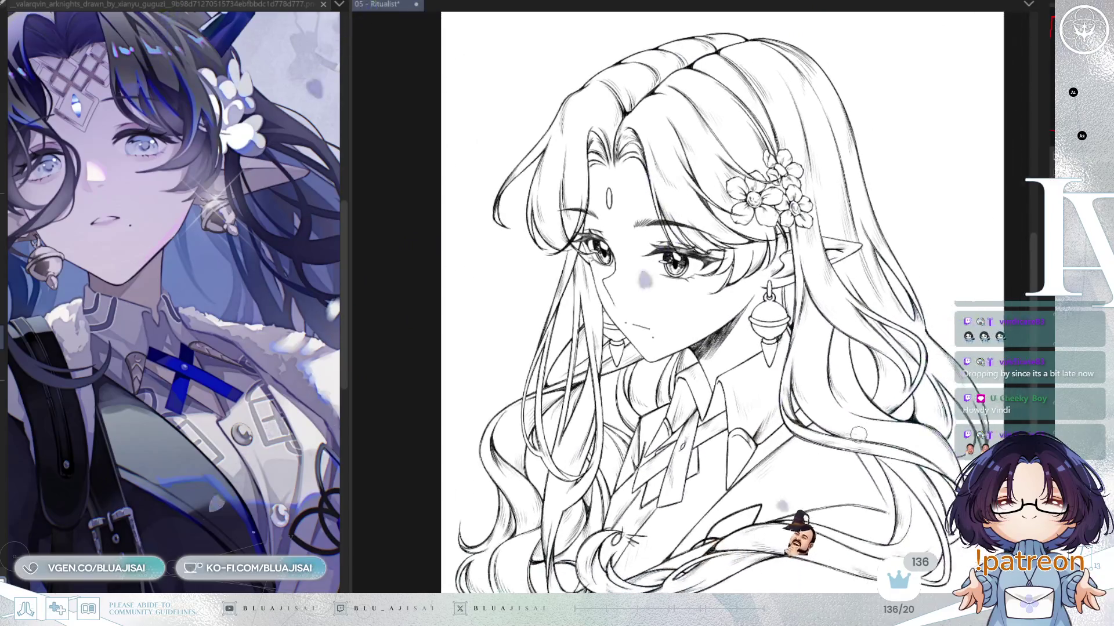
pyautogui.scroll(-1, 858, 434)
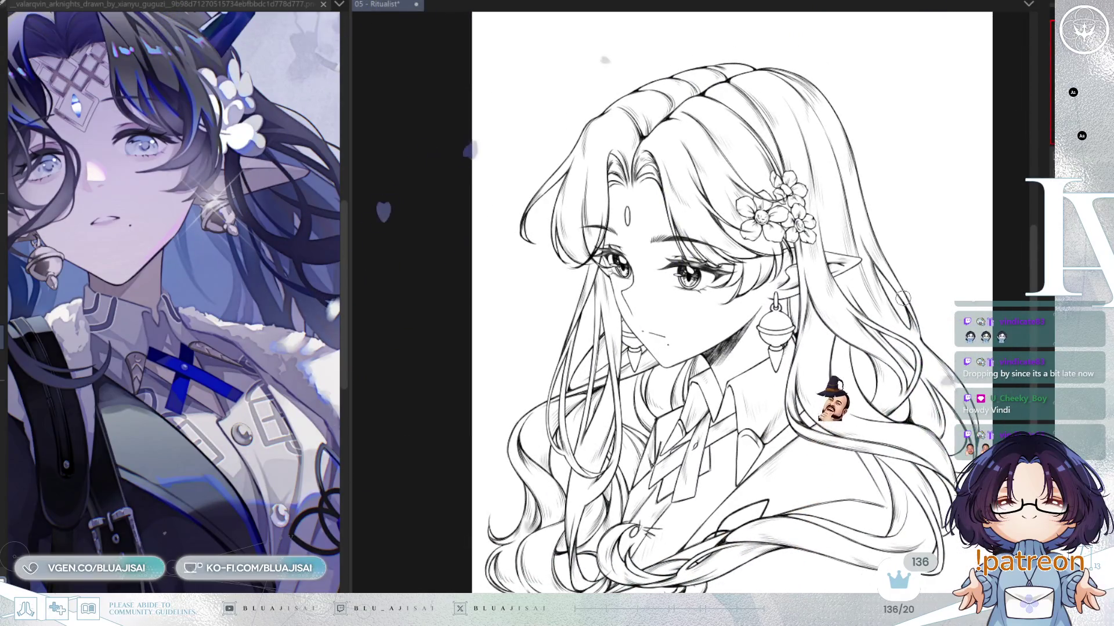
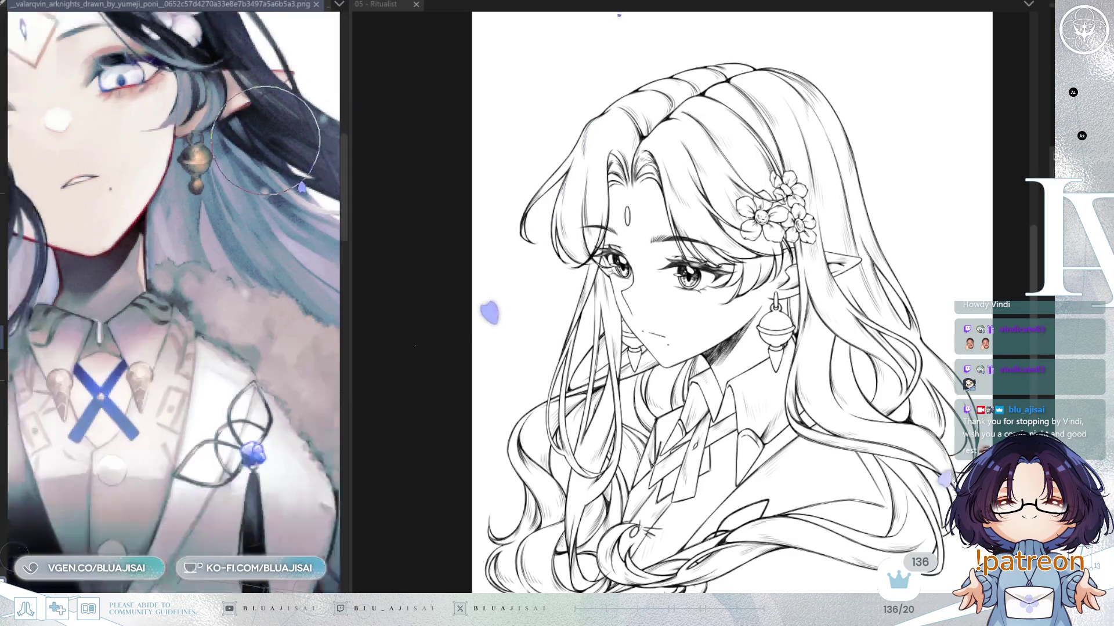
# Step: Zoom out on the horned reference, then return to the '05 - Ritualist' drawing
pyautogui.scroll(-3, 265, 138)
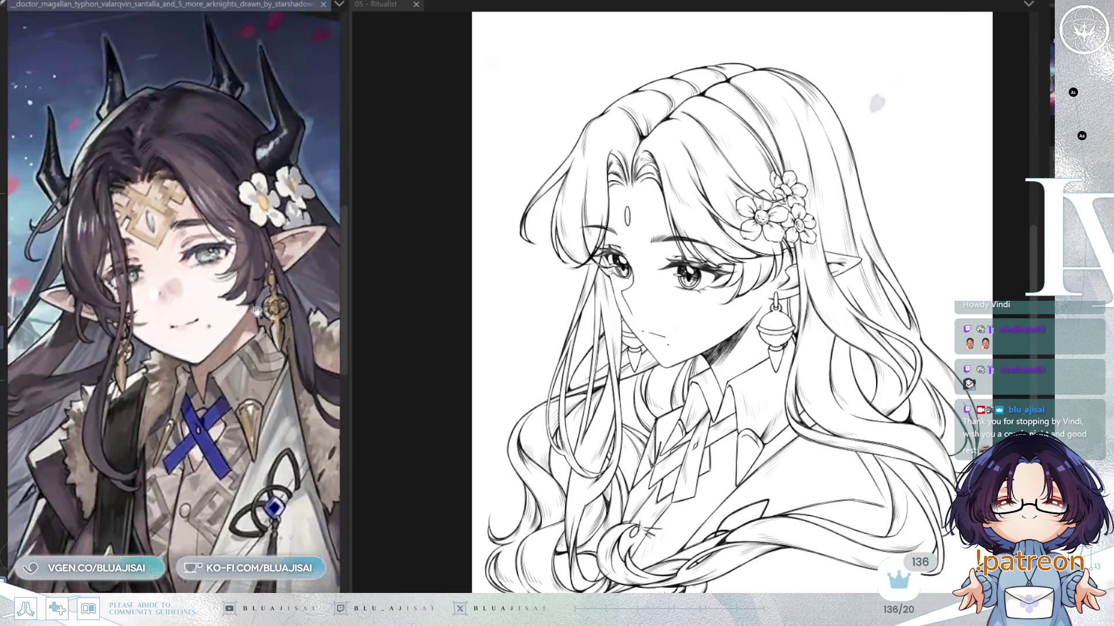
pyautogui.click(1025, 250)
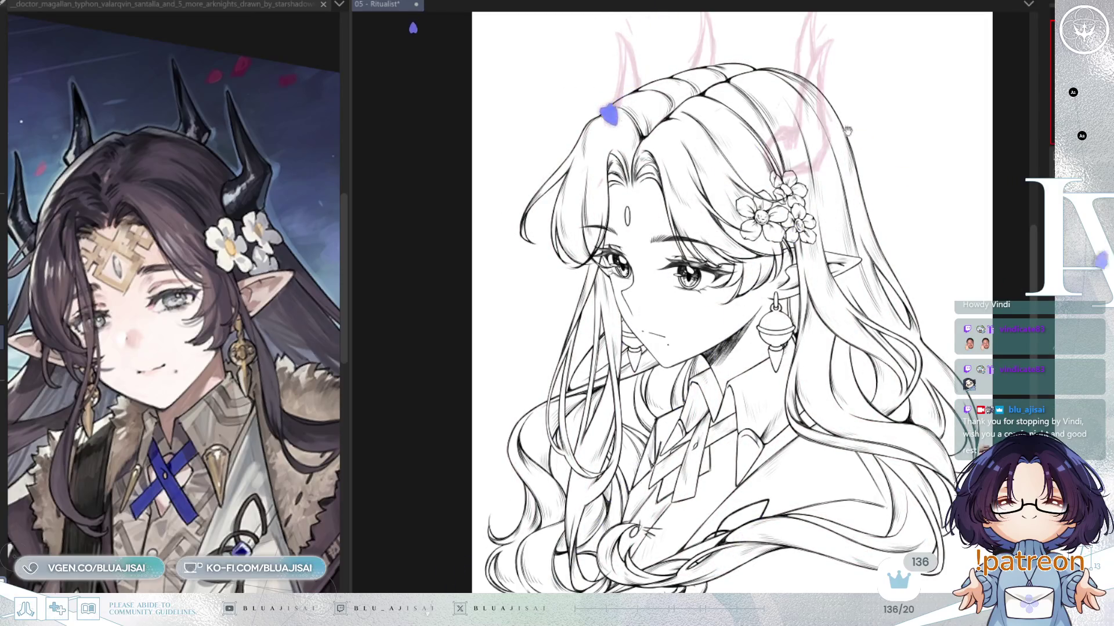
# Step: Hide the hair line art, keeping the earring and pendant, and zoom in on the horns
pyautogui.moveTo(850, 129); pyautogui.dragTo(820, 337)
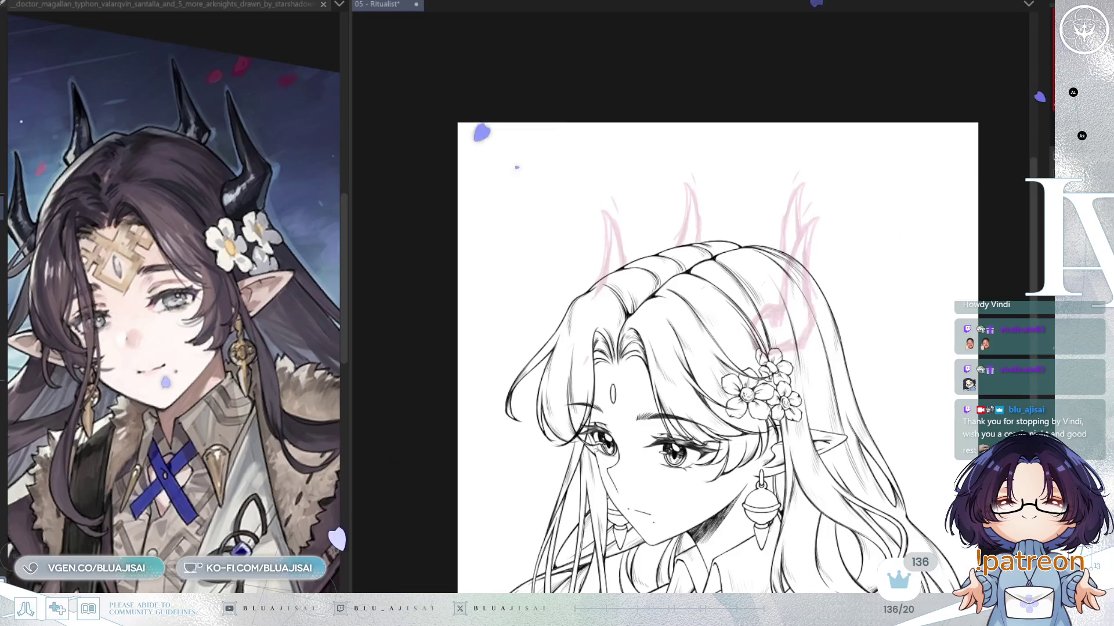
pyautogui.hotkey('ctrl', 'z')
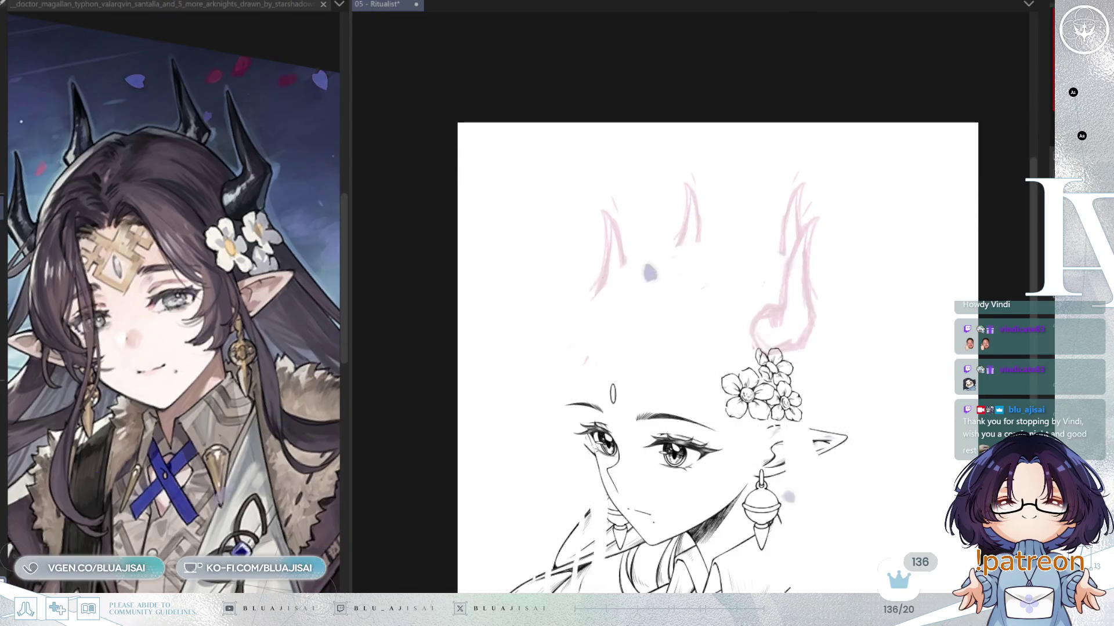
pyautogui.hotkey('ctrl', 'z')
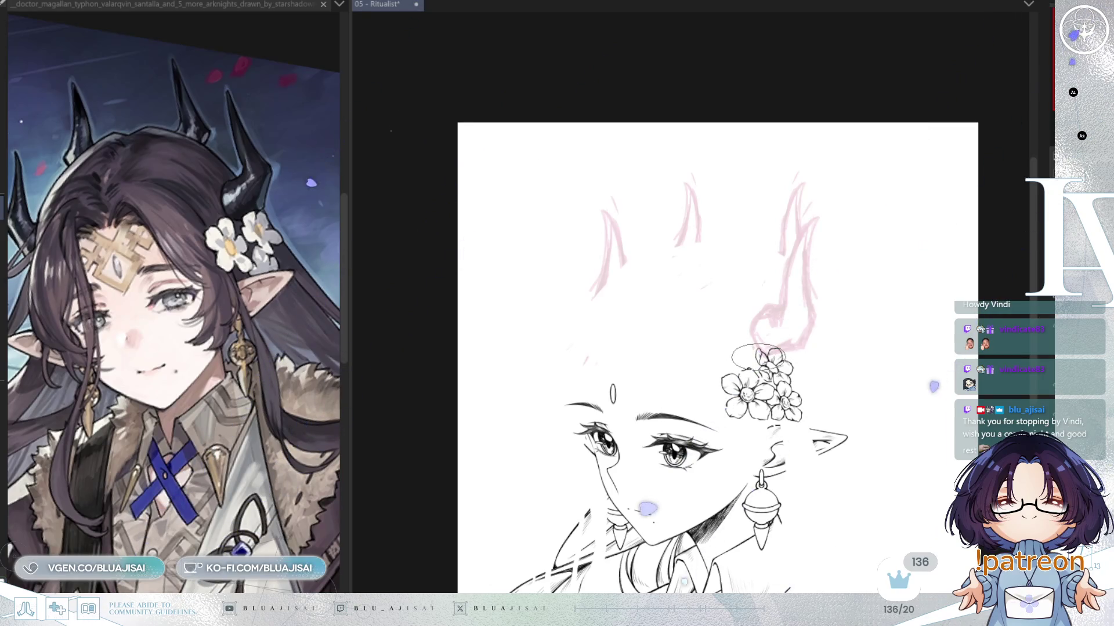
pyautogui.scroll(3, 676, 409)
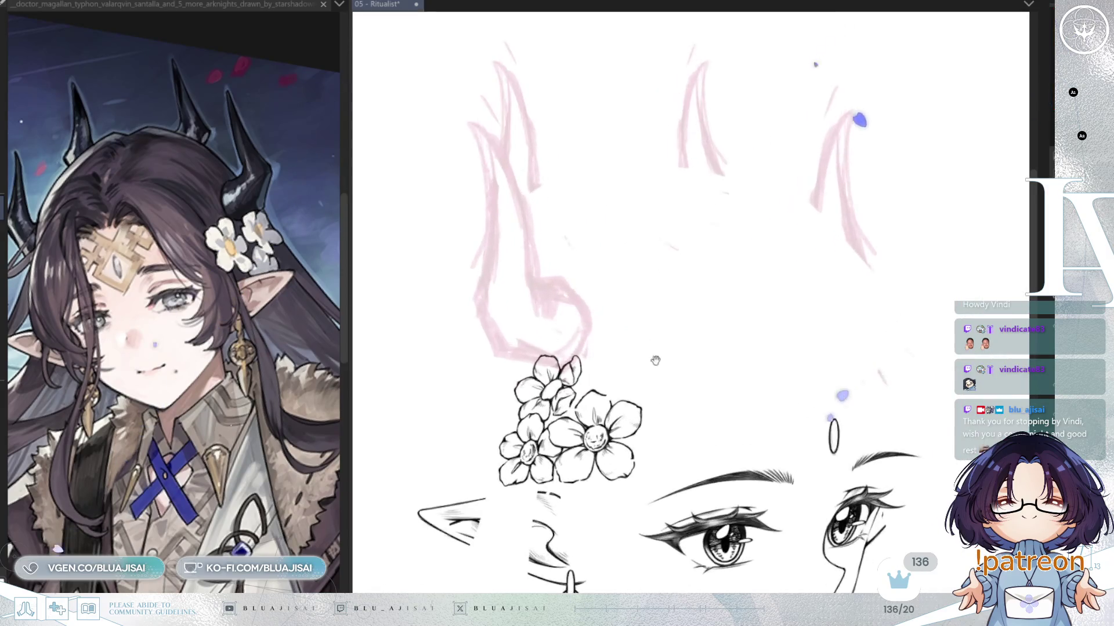
pyautogui.moveTo(676, 409); pyautogui.dragTo(795, 344)
pyautogui.scroll(3, 617, 164)
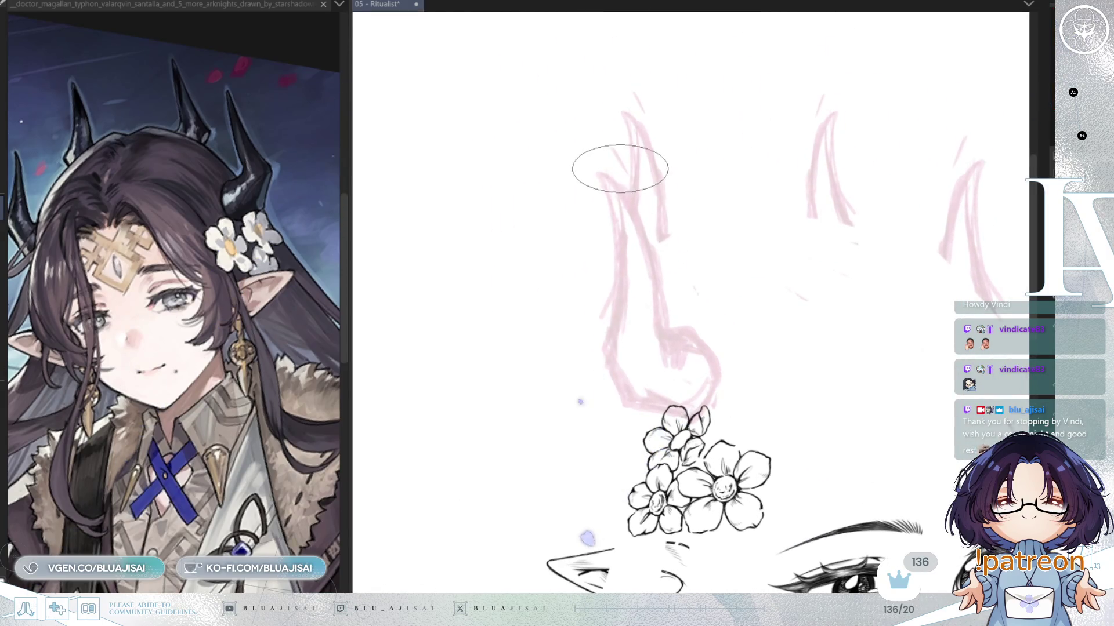
# Step: Mirror the view and ink a thin line down the right horn's inner edge
pyautogui.press('h')
pyautogui.moveTo(763, 193); pyautogui.dragTo(725, 283)
pyautogui.hotkey('ctrl', 'z')
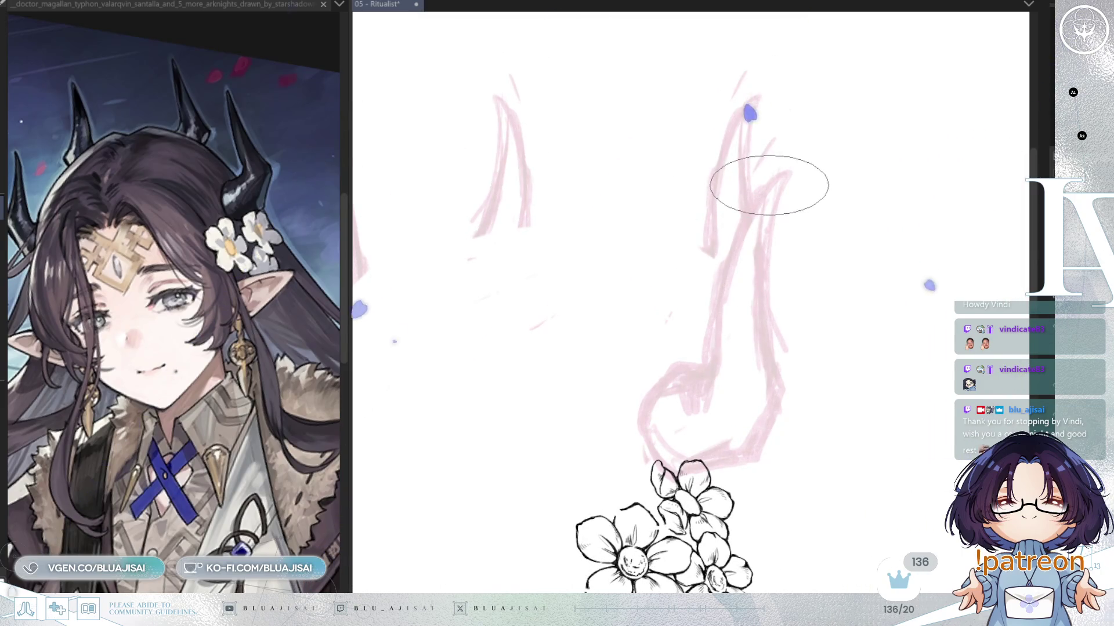
pyautogui.moveTo(769, 184); pyautogui.dragTo(722, 270)
pyautogui.hotkey('ctrl', 'z')
pyautogui.moveTo(772, 182)
pyautogui.mouseDown()
pyautogui.moveTo(725, 281)
pyautogui.moveTo(710, 370)
pyautogui.mouseUp()
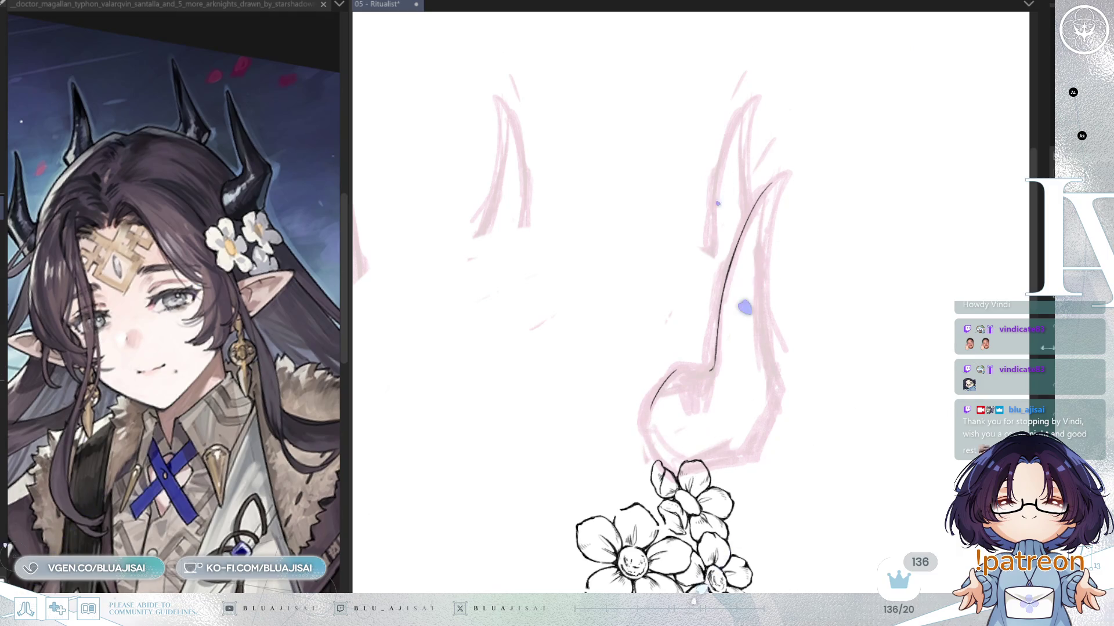
pyautogui.scroll(2, 952, 367)
# Step: Hide the flower drawing and ink the horn's lower line and curled base
pyautogui.moveTo(560, 417); pyautogui.dragTo(570, 467)
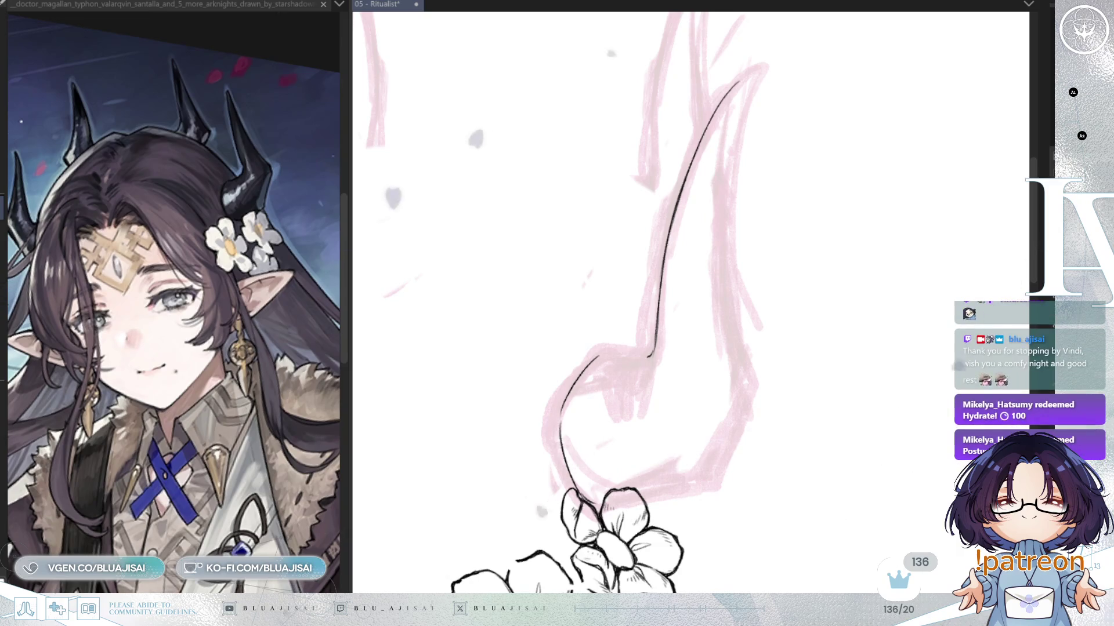
pyautogui.press('Delete')
pyautogui.moveTo(597, 503)
pyautogui.mouseDown()
pyautogui.moveTo(696, 489)
pyautogui.moveTo(745, 413)
pyautogui.mouseUp()
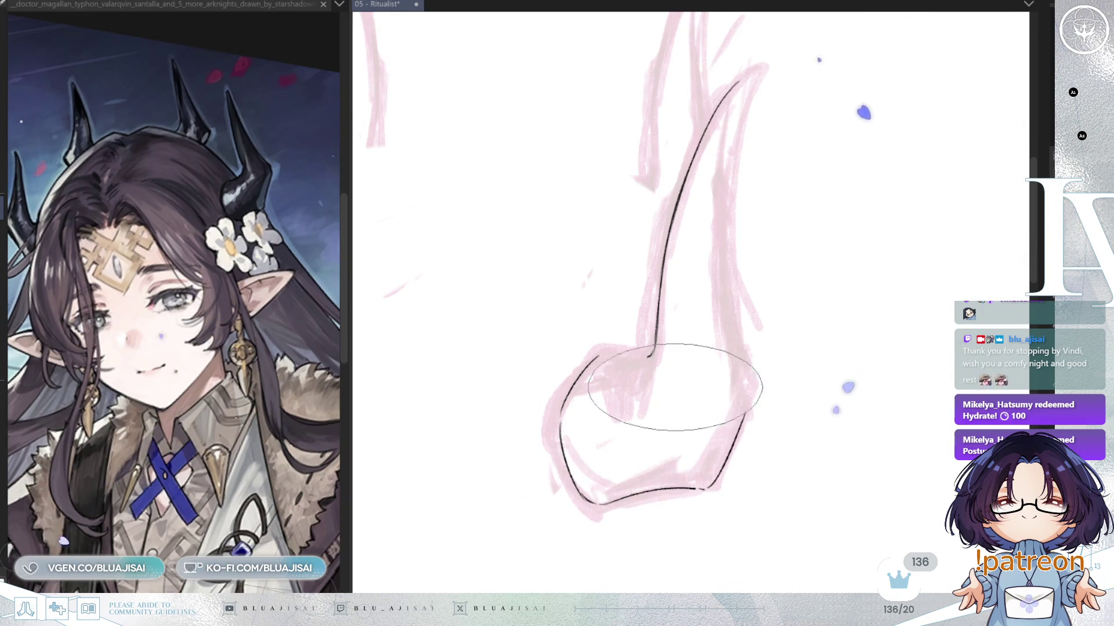
pyautogui.moveTo(603, 355); pyautogui.dragTo(641, 355)
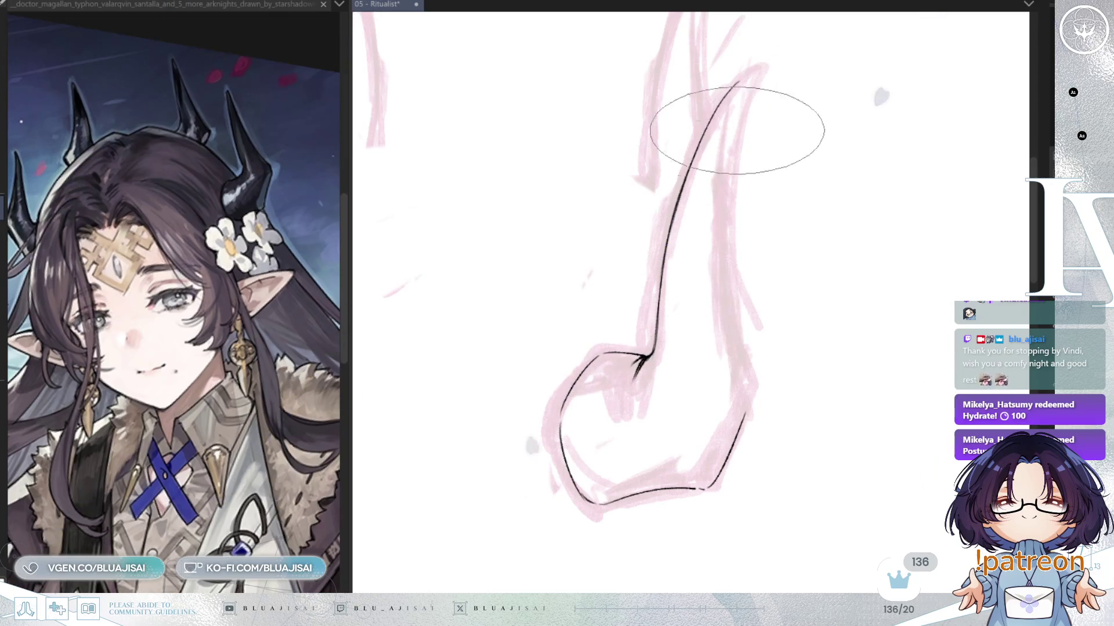
# Step: Ink the horn from its tip down the right edge to the base, then zoom out
pyautogui.moveTo(719, 104); pyautogui.dragTo(754, 67)
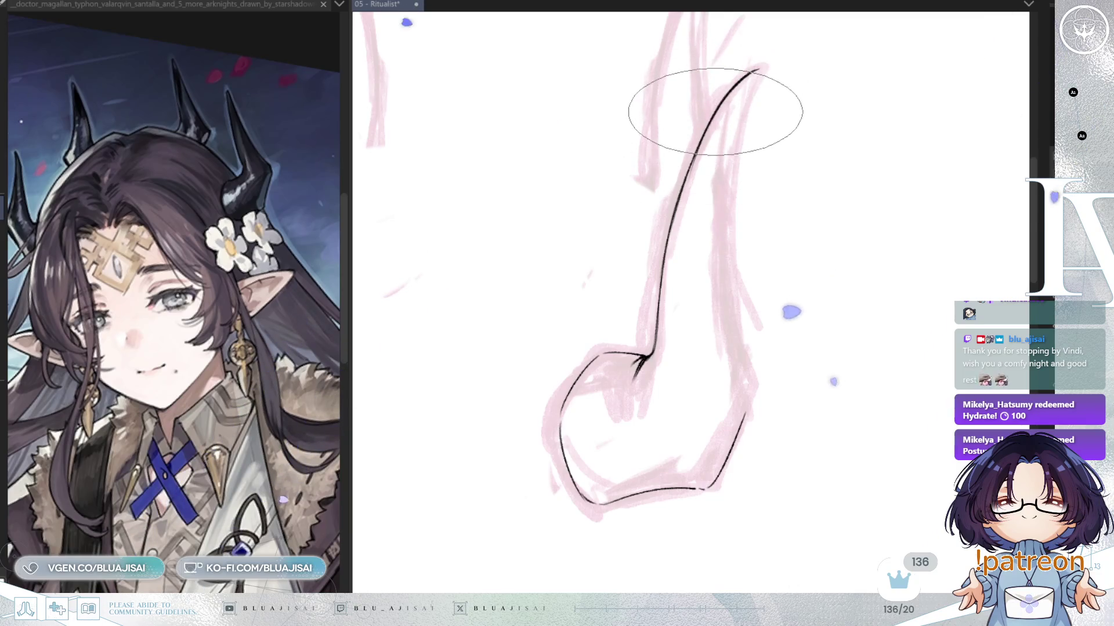
pyautogui.moveTo(721, 112)
pyautogui.mouseDown()
pyautogui.moveTo(667, 216)
pyautogui.moveTo(678, 194)
pyautogui.mouseUp()
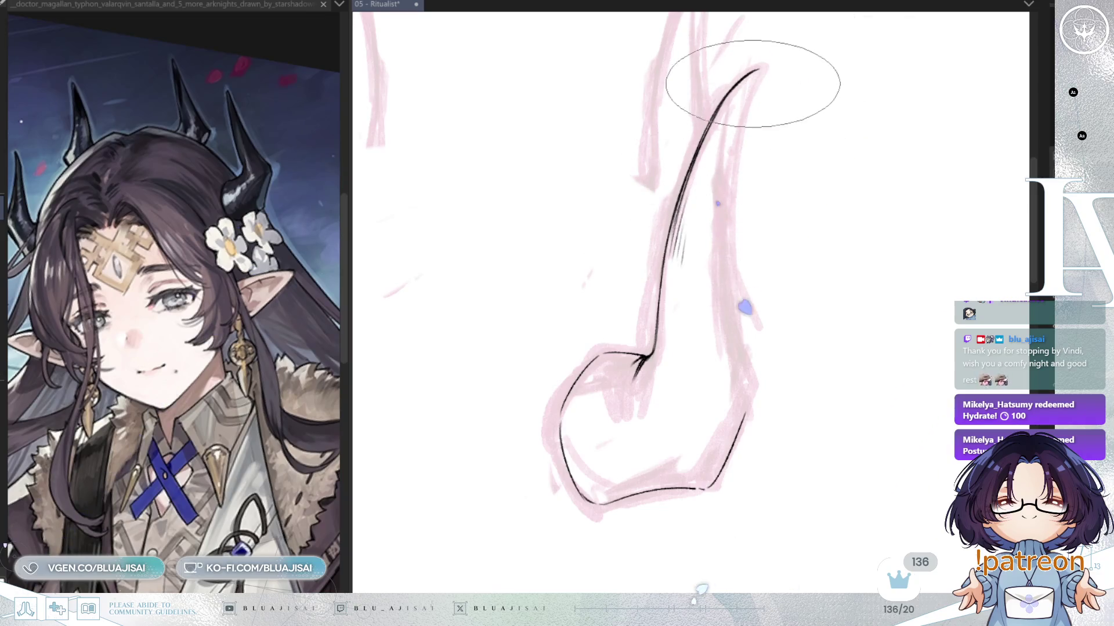
pyautogui.moveTo(757, 71)
pyautogui.mouseDown()
pyautogui.moveTo(732, 171)
pyautogui.moveTo(739, 355)
pyautogui.moveTo(735, 343)
pyautogui.mouseUp()
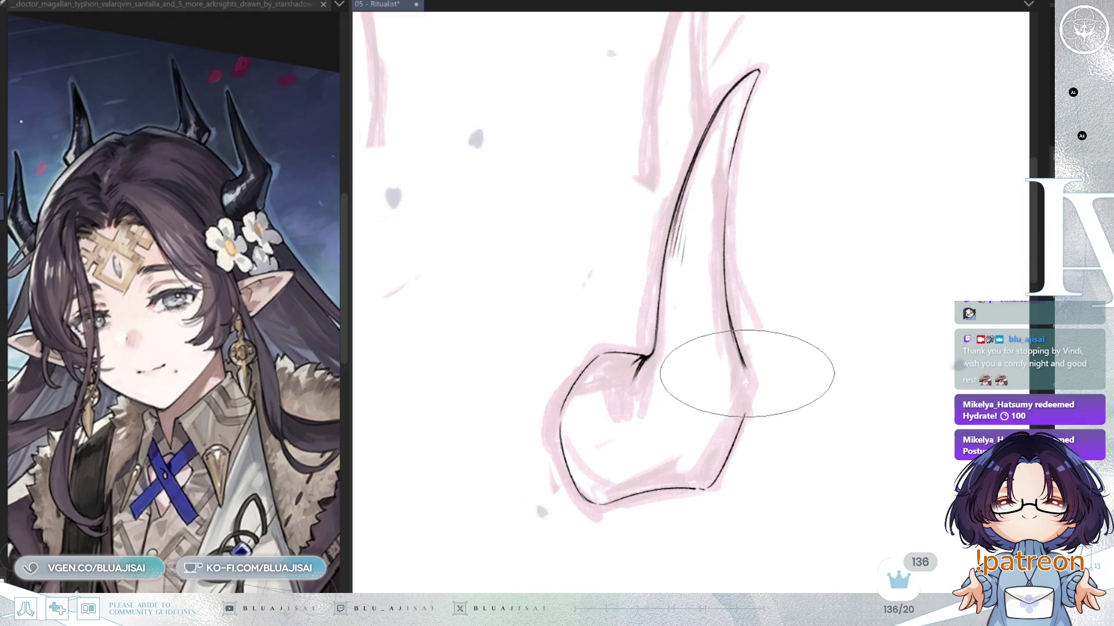
pyautogui.moveTo(751, 376); pyautogui.dragTo(721, 485)
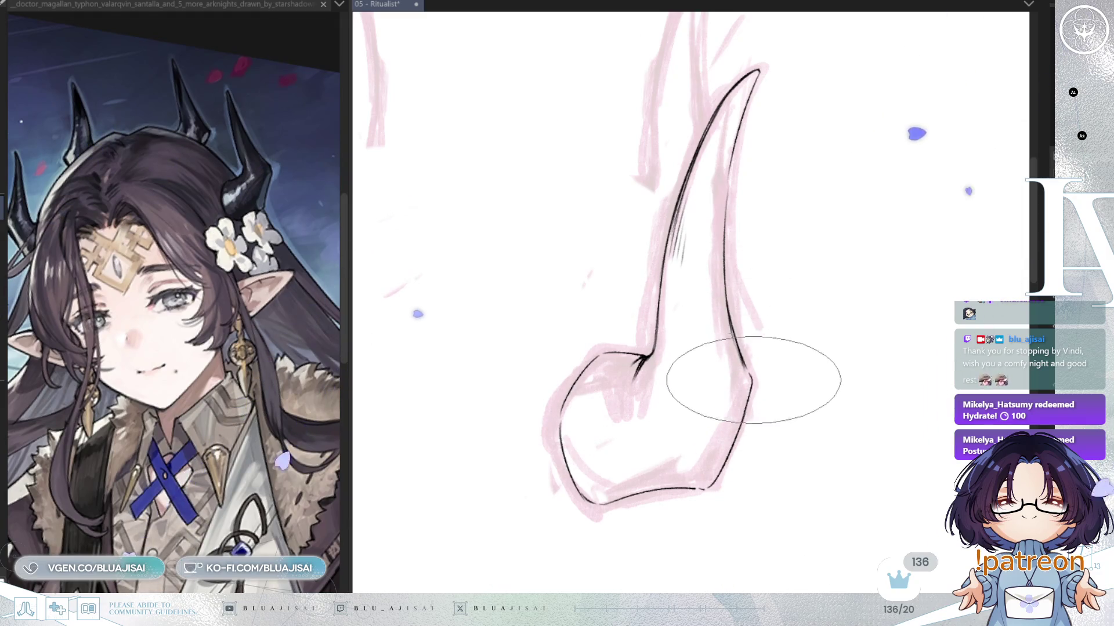
pyautogui.scroll(-3, 806, 366)
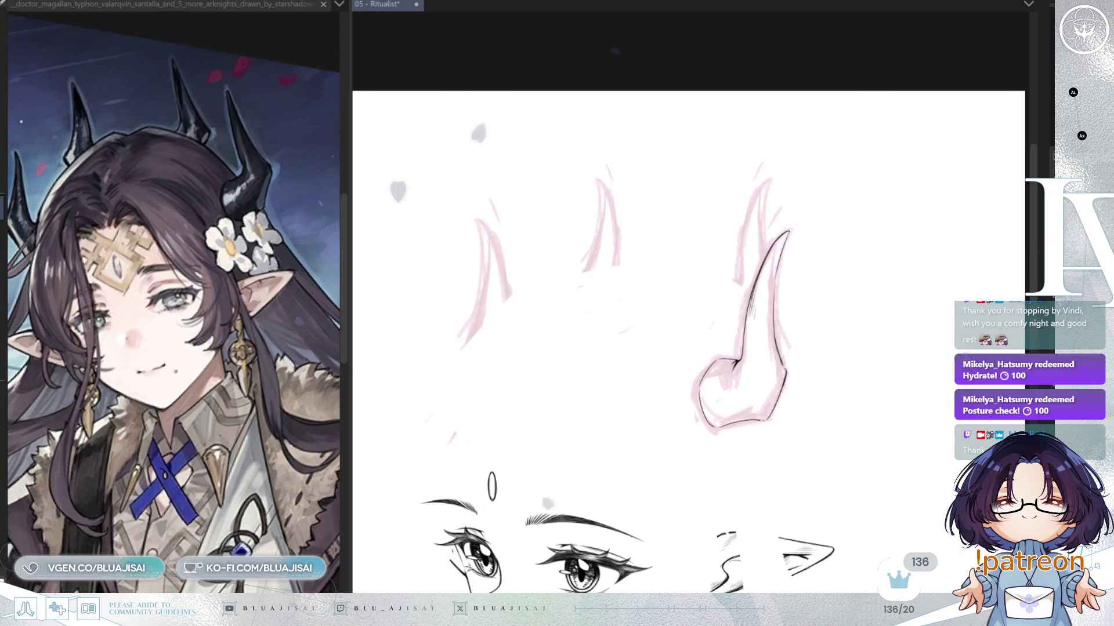
# Step: Check the right horn in a mirrored view, flip back, and lasso-select the finished horn
pyautogui.scroll(3, 748, 343)
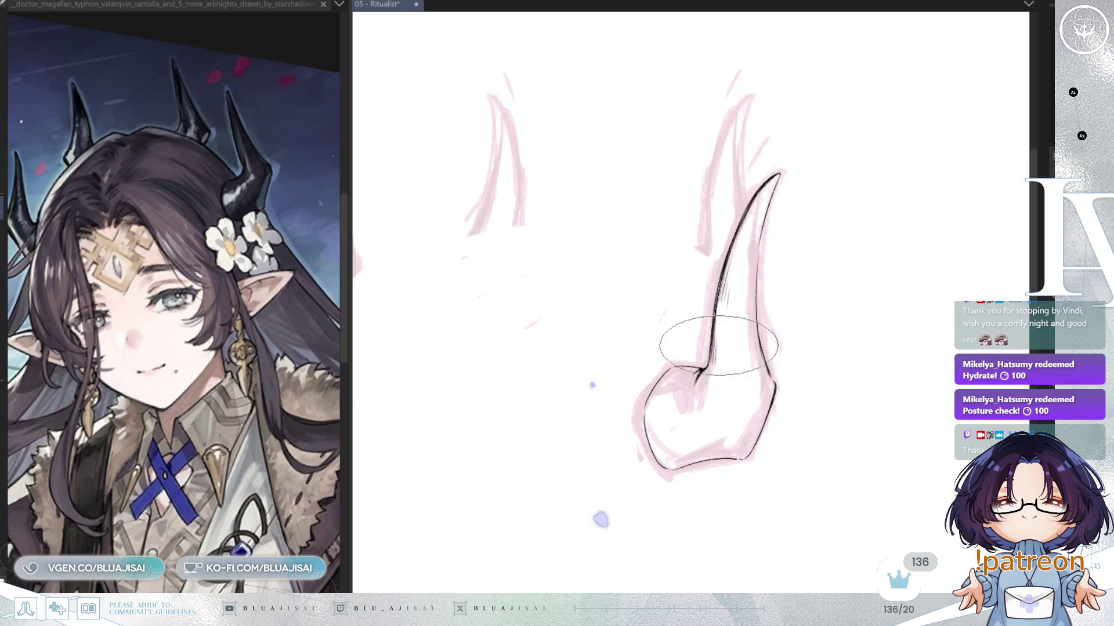
pyautogui.scroll(1, 777, 177)
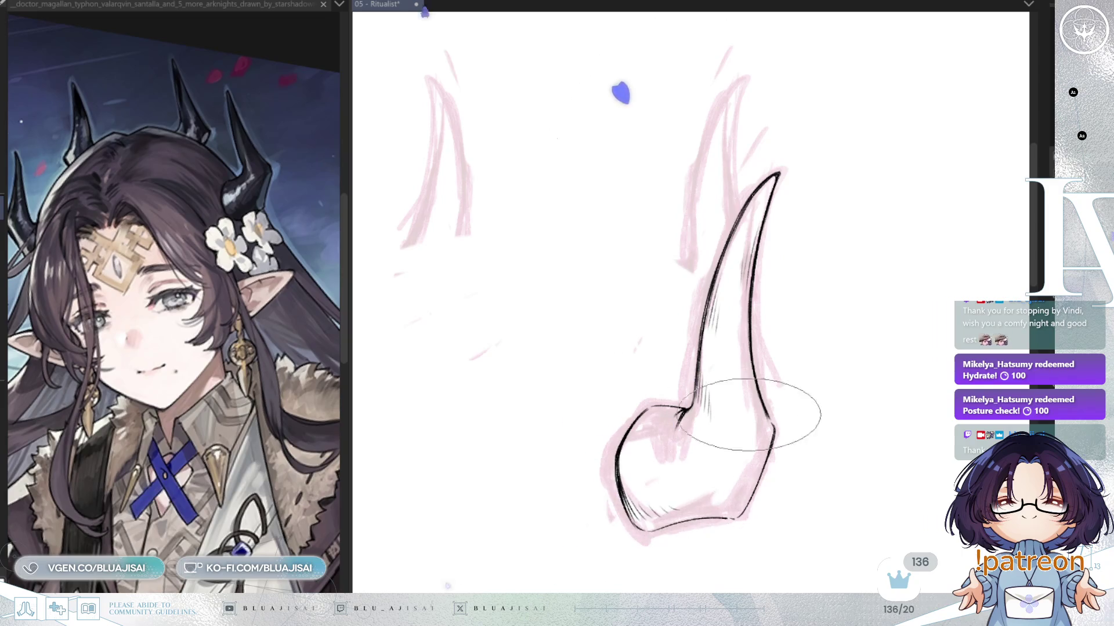
pyautogui.moveTo(658, 505); pyautogui.dragTo(690, 400)
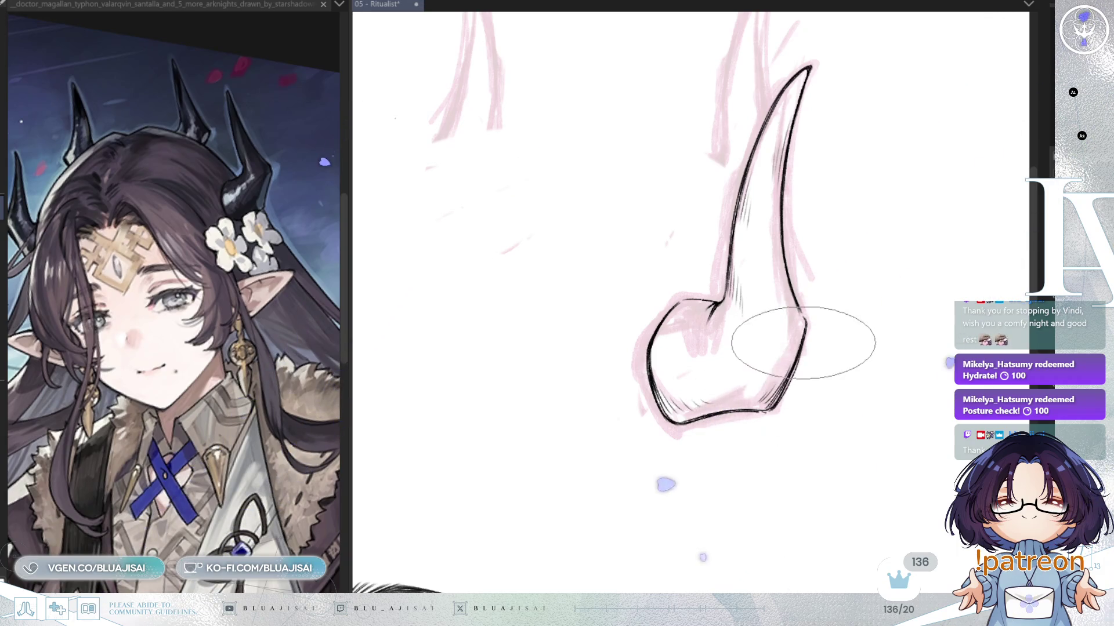
pyautogui.press('m')
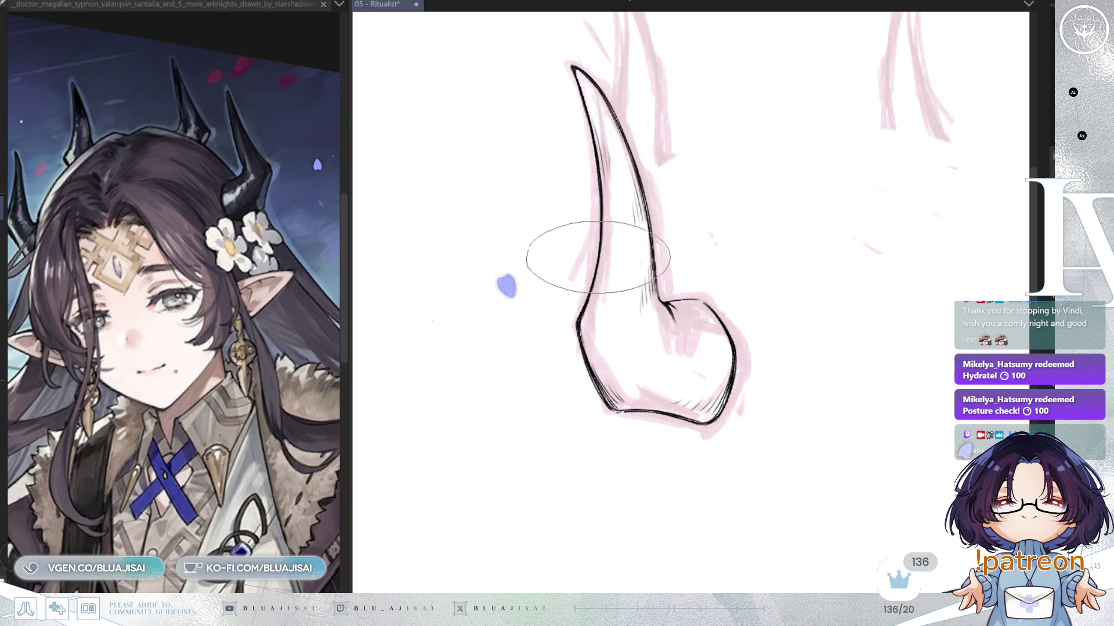
pyautogui.press('m')
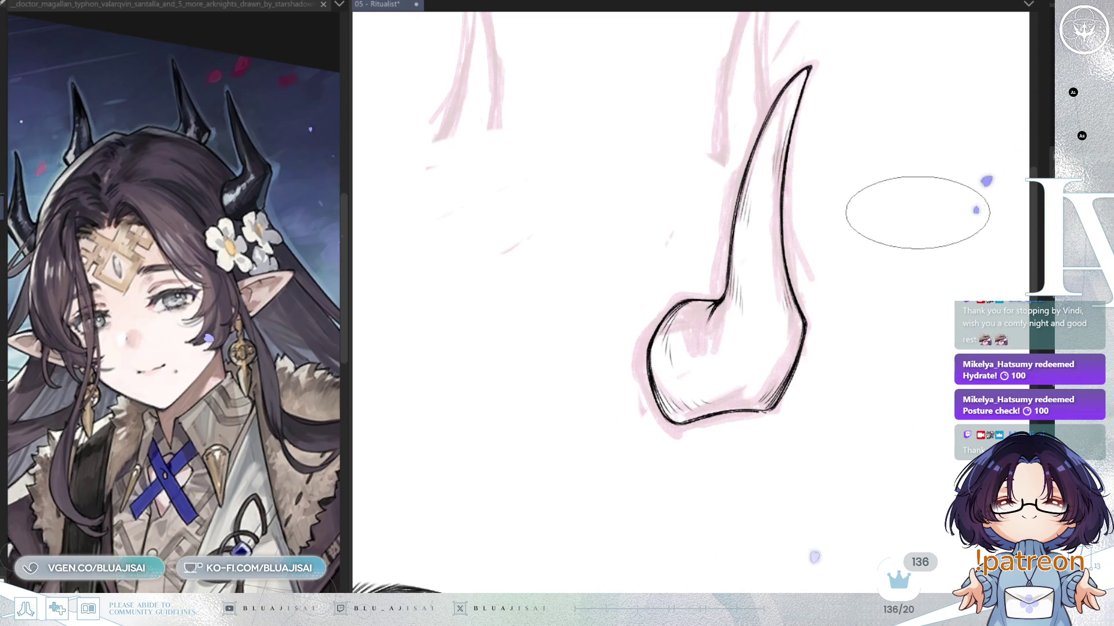
pyautogui.scroll(-5, 894, 212)
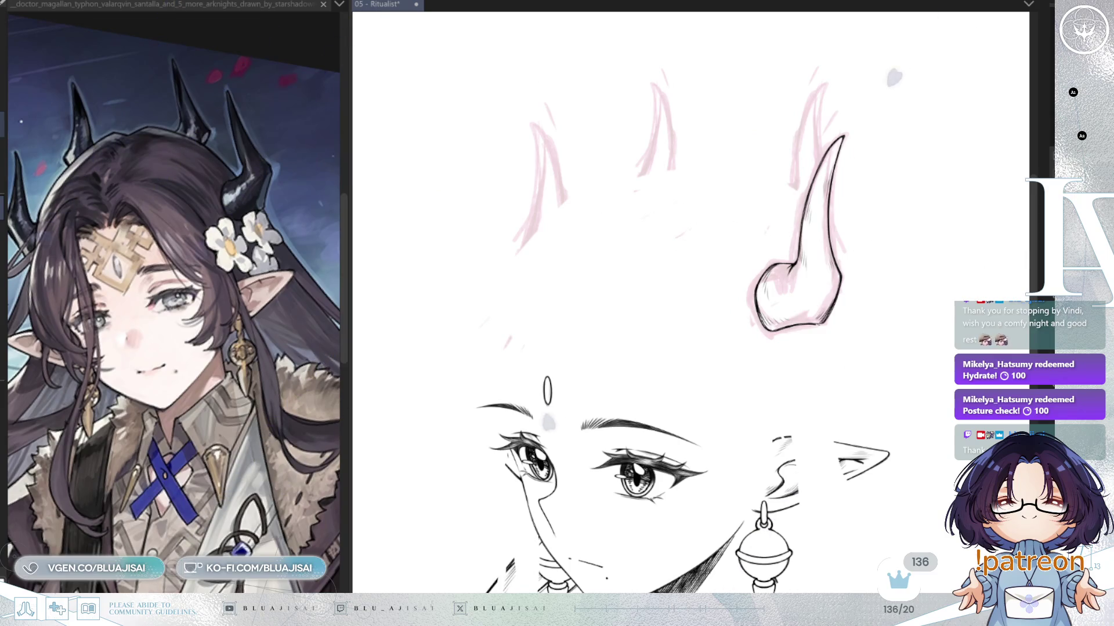
pyautogui.moveTo(841, 356); pyautogui.dragTo(829, 371)
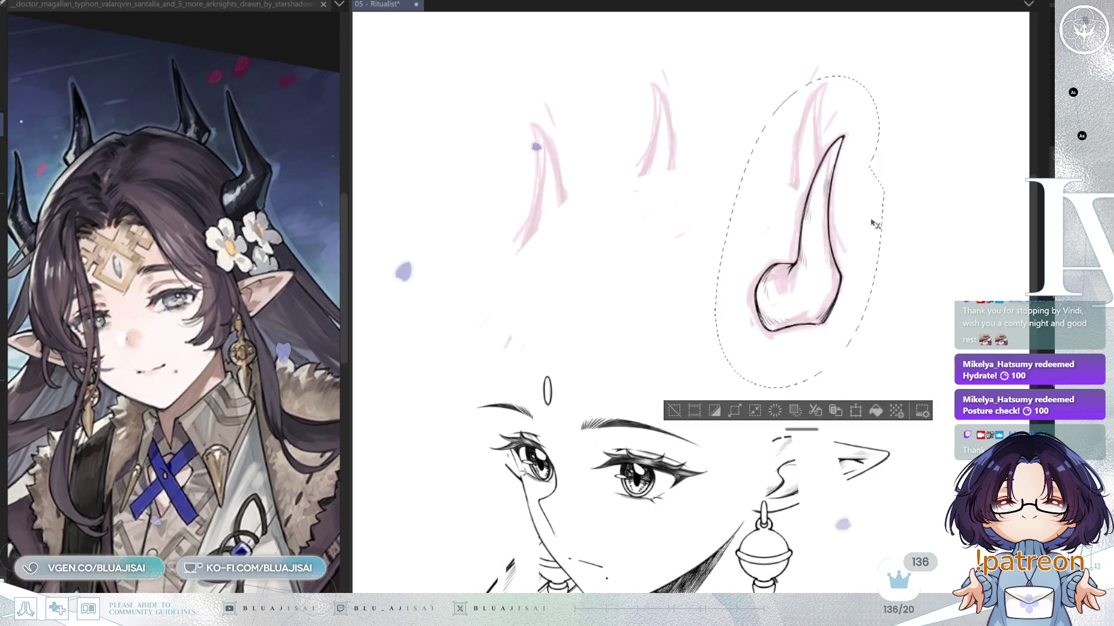
# Step: Flip a copy of the horn horizontally and fit it onto the left horn sketch
pyautogui.hotkey('ctrl', 't')
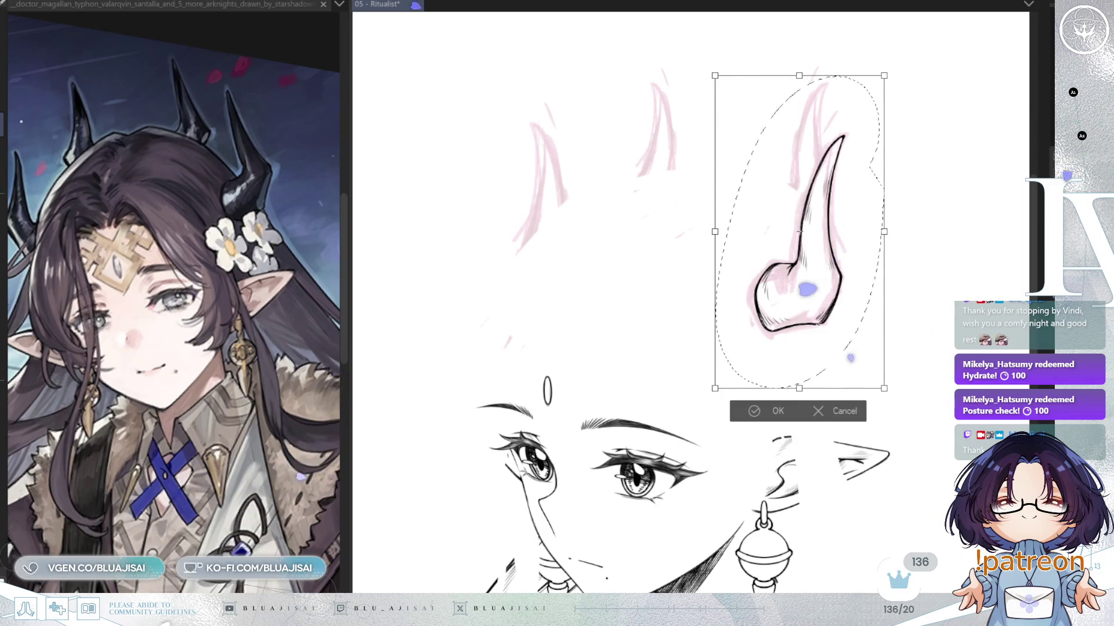
pyautogui.press('h')
pyautogui.moveTo(801, 232); pyautogui.dragTo(577, 232)
pyautogui.moveTo(688, 261)
pyautogui.mouseDown()
pyautogui.moveTo(692, 248)
pyautogui.moveTo(691, 258)
pyautogui.mouseUp()
pyautogui.moveTo(600, 309)
pyautogui.mouseDown()
pyautogui.moveTo(584, 308)
pyautogui.moveTo(580, 345)
pyautogui.mouseUp()
pyautogui.click(510, 410)
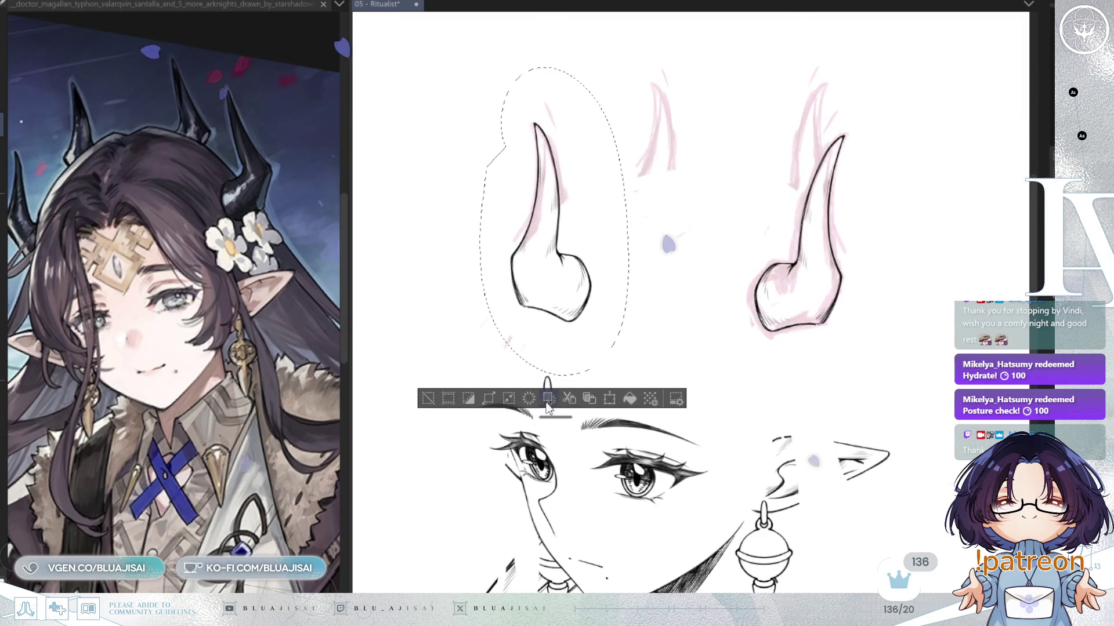
pyautogui.hotkey('ctrl', 'd')
# Step: Move the next horn copy up and rotate it more upright
pyautogui.hotkey('ctrl', 't')
pyautogui.moveTo(801, 261)
pyautogui.mouseDown()
pyautogui.moveTo(801, 200)
pyautogui.moveTo(829, 272)
pyautogui.moveTo(821, 225)
pyautogui.mouseUp()
pyautogui.moveTo(872, 181); pyautogui.dragTo(864, 203)
pyautogui.moveTo(796, 214); pyautogui.dragTo(795, 223)
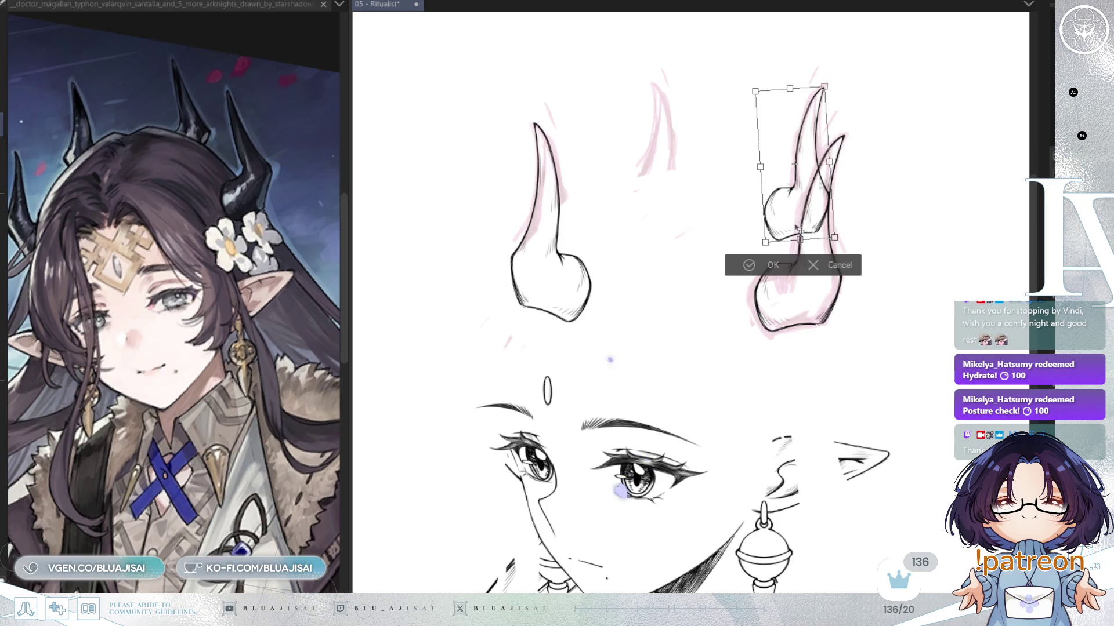
pyautogui.click(744, 269)
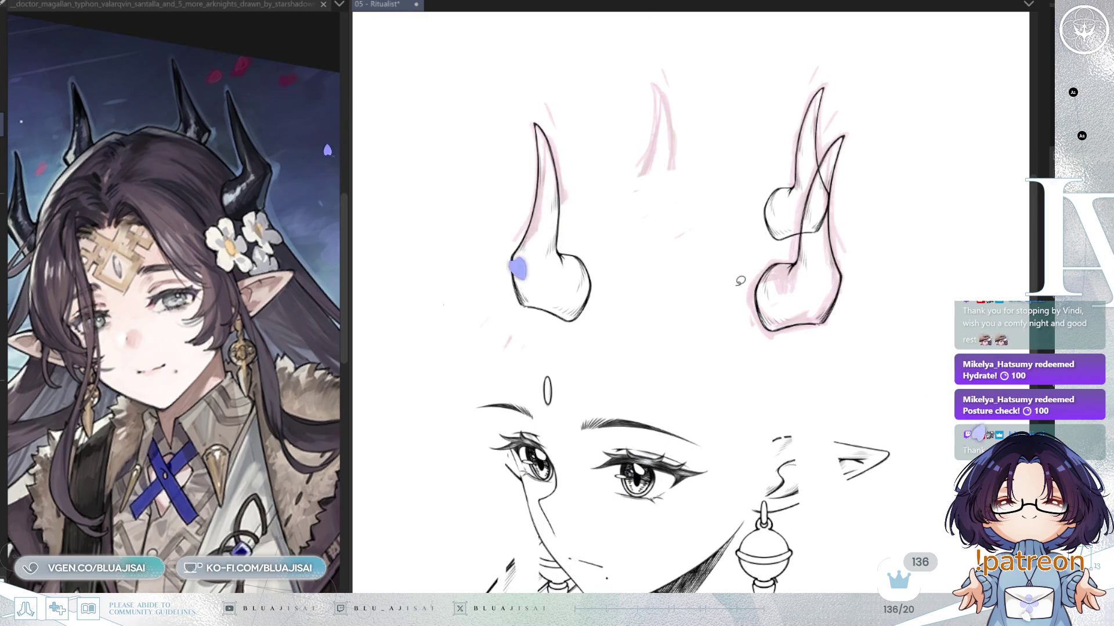
# Step: Shift the upper horn copy onto the middle sketch and reduce its tilt
pyautogui.hotkey('ctrl', 't')
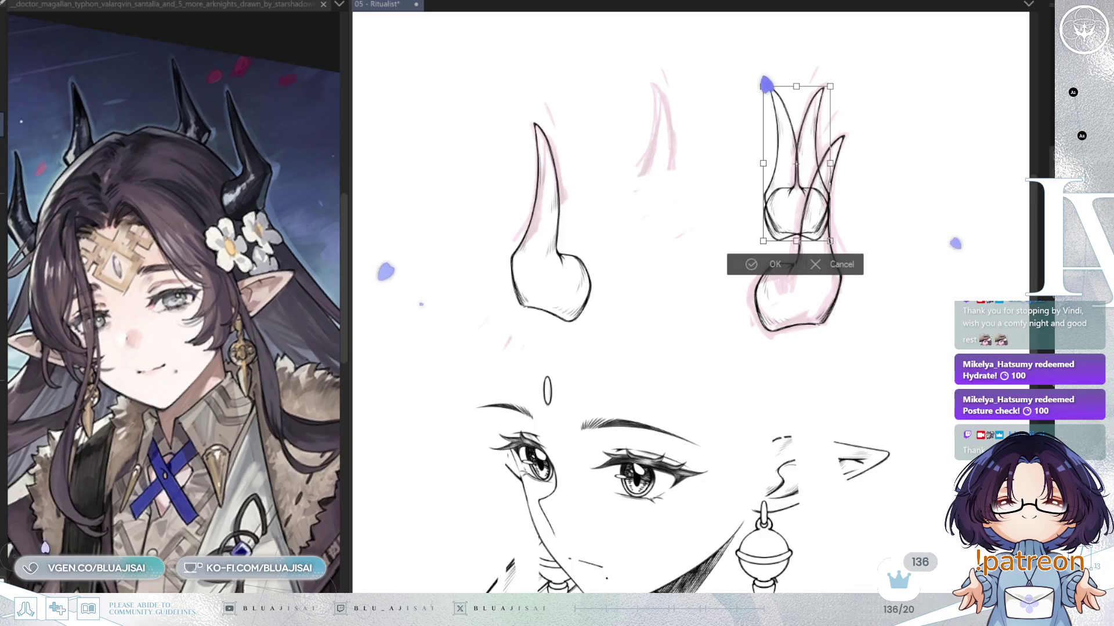
pyautogui.moveTo(796, 174)
pyautogui.mouseDown()
pyautogui.moveTo(667, 166)
pyautogui.moveTo(740, 176)
pyautogui.moveTo(742, 166)
pyautogui.mouseUp()
pyautogui.moveTo(673, 208); pyautogui.dragTo(668, 219)
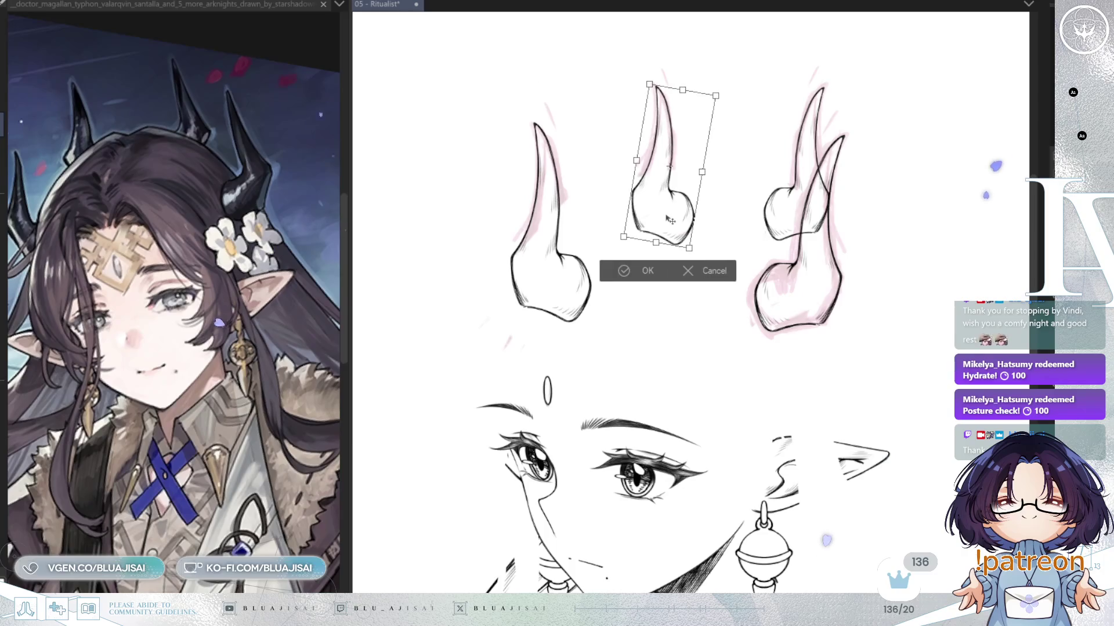
pyautogui.click(627, 267)
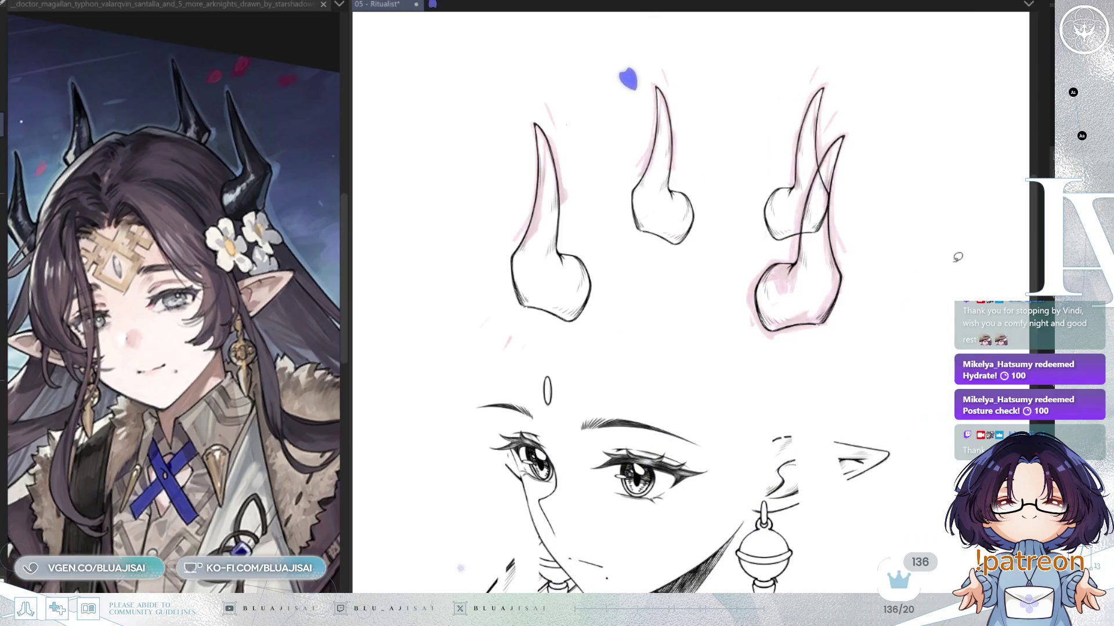
pyautogui.scroll(2, 824, 151)
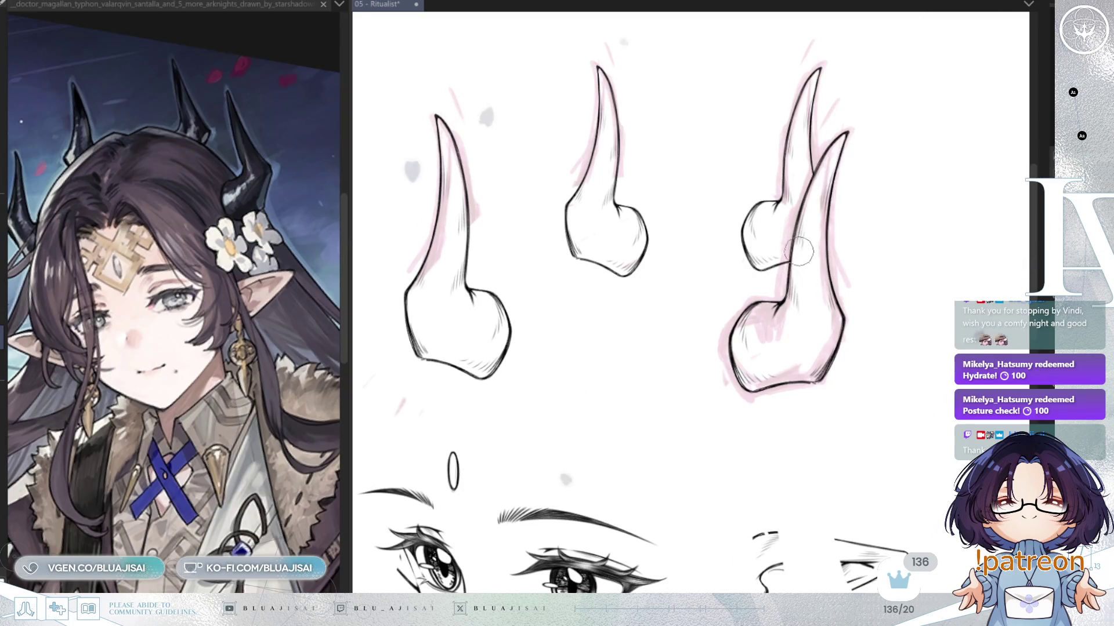
# Step: Enlarge the eraser, remove extra horn base shapes, and erase the left horn's base behind the hair
pyautogui.press(']')
pyautogui.moveTo(767, 244)
pyautogui.mouseDown()
pyautogui.moveTo(642, 251)
pyautogui.moveTo(597, 264)
pyautogui.moveTo(572, 286)
pyautogui.mouseUp()
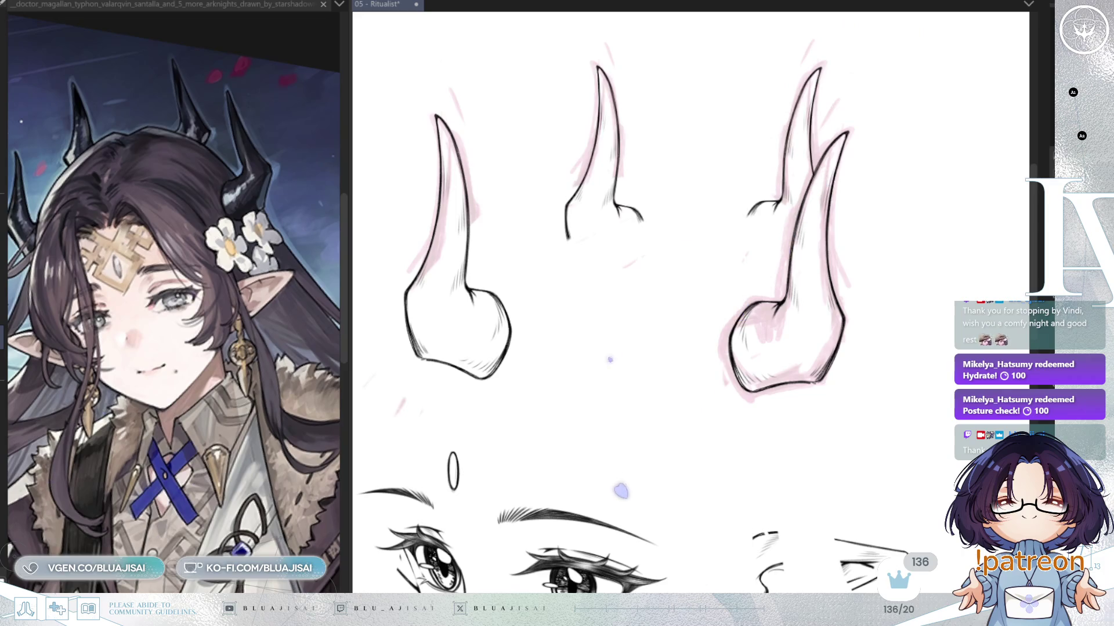
pyautogui.hotkey('ctrl', 'z')
pyautogui.scroll(3, 767, 205)
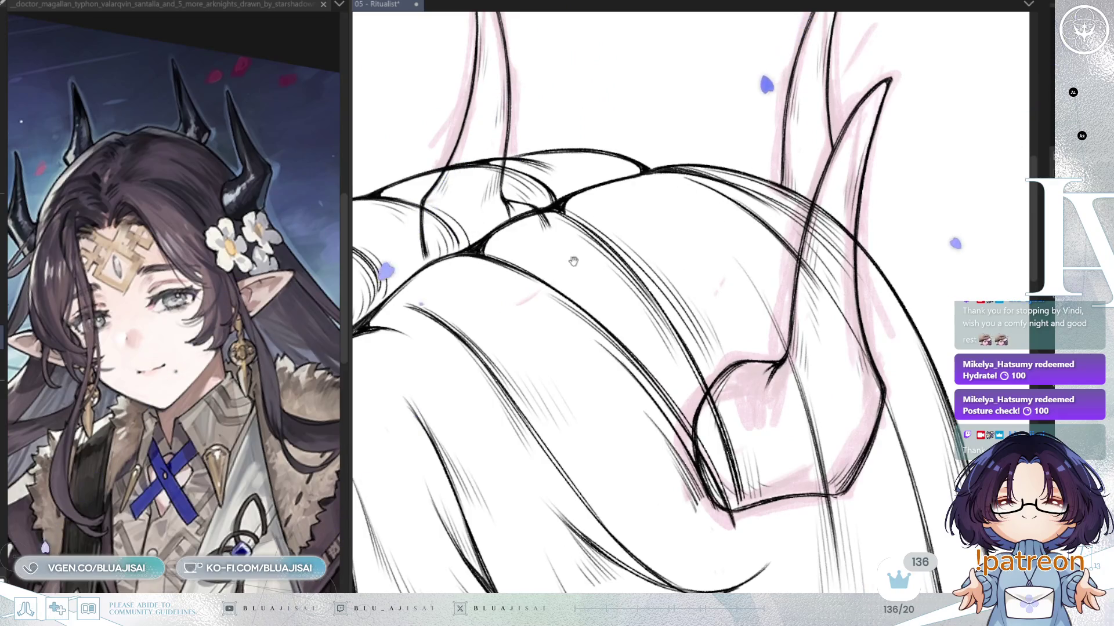
pyautogui.scroll(-2, 744, 228)
pyautogui.moveTo(730, 237)
pyautogui.mouseDown()
pyautogui.moveTo(696, 218)
pyautogui.moveTo(767, 206)
pyautogui.moveTo(713, 226)
pyautogui.moveTo(696, 255)
pyautogui.moveTo(777, 232)
pyautogui.moveTo(715, 300)
pyautogui.mouseUp()
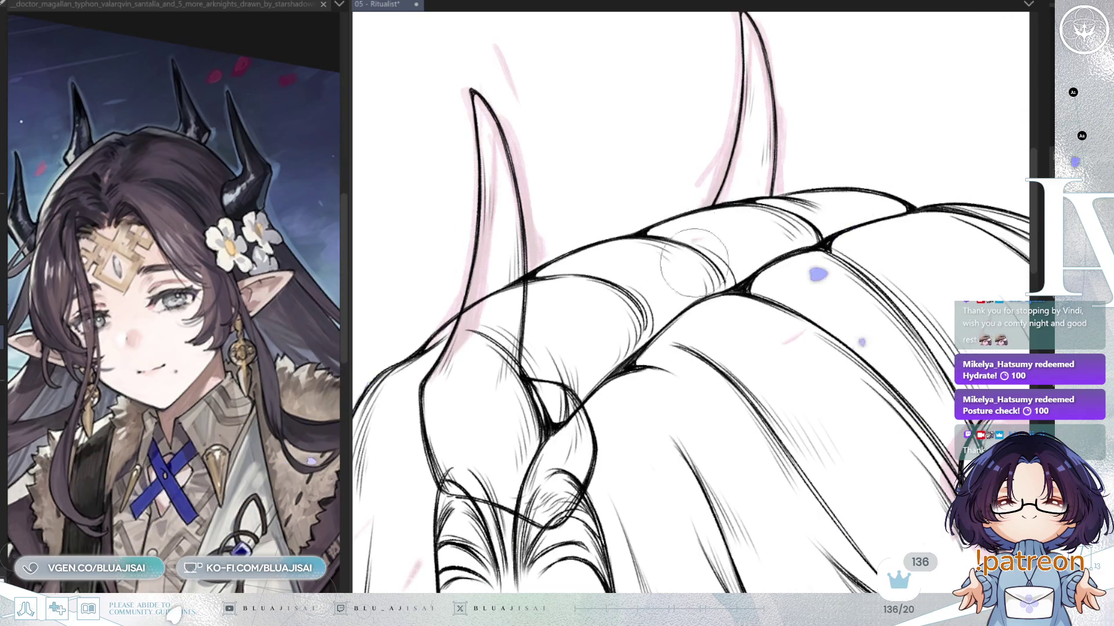
# Step: Erase stray and crossed horn strokes over the hair at the other horn bases, then zoom out
pyautogui.moveTo(717, 250); pyautogui.dragTo(890, 186)
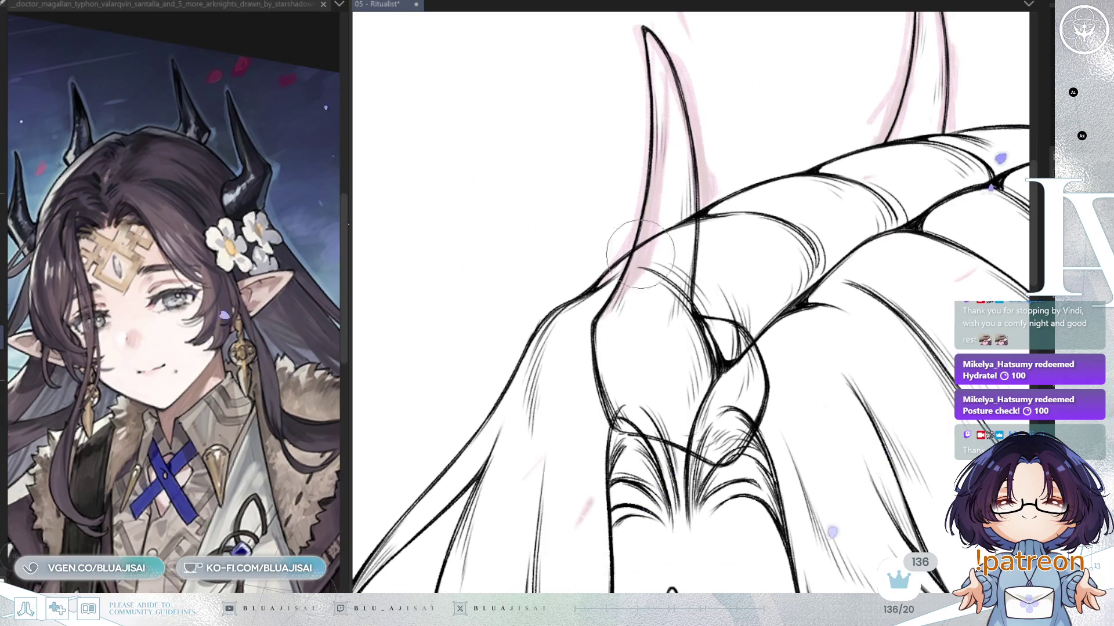
pyautogui.moveTo(696, 232)
pyautogui.mouseDown()
pyautogui.moveTo(691, 290)
pyautogui.moveTo(734, 325)
pyautogui.mouseUp()
pyautogui.moveTo(629, 434)
pyautogui.mouseDown()
pyautogui.moveTo(696, 429)
pyautogui.moveTo(771, 373)
pyautogui.moveTo(785, 348)
pyautogui.mouseUp()
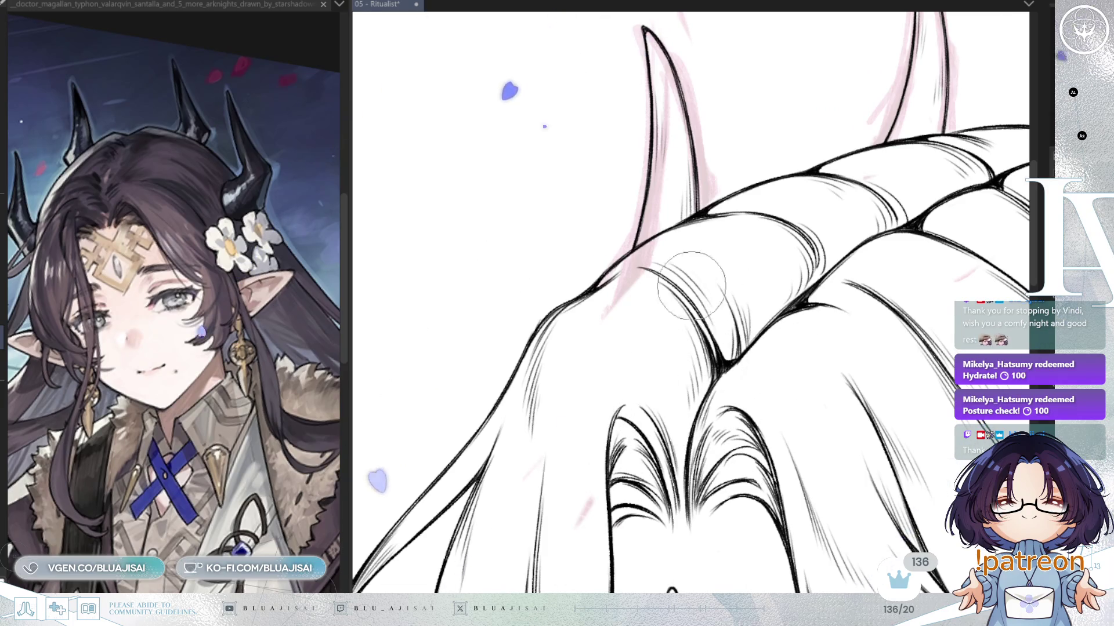
pyautogui.moveTo(841, 453)
pyautogui.mouseDown()
pyautogui.moveTo(599, 335)
pyautogui.moveTo(396, 301)
pyautogui.mouseUp()
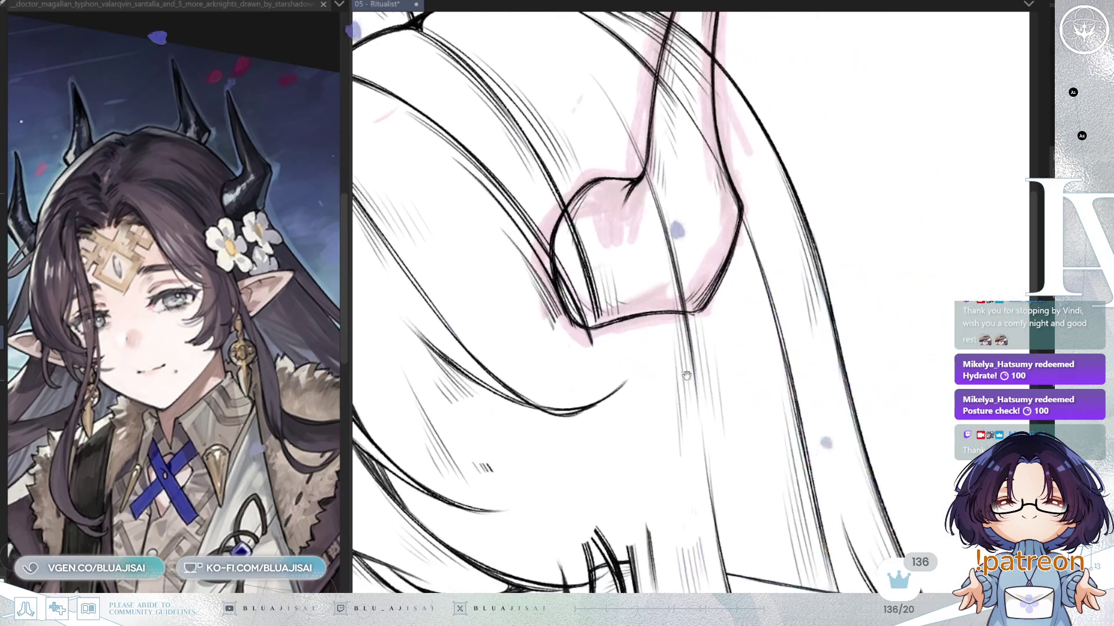
pyautogui.moveTo(761, 316)
pyautogui.mouseDown()
pyautogui.moveTo(884, 328)
pyautogui.moveTo(917, 261)
pyautogui.mouseUp()
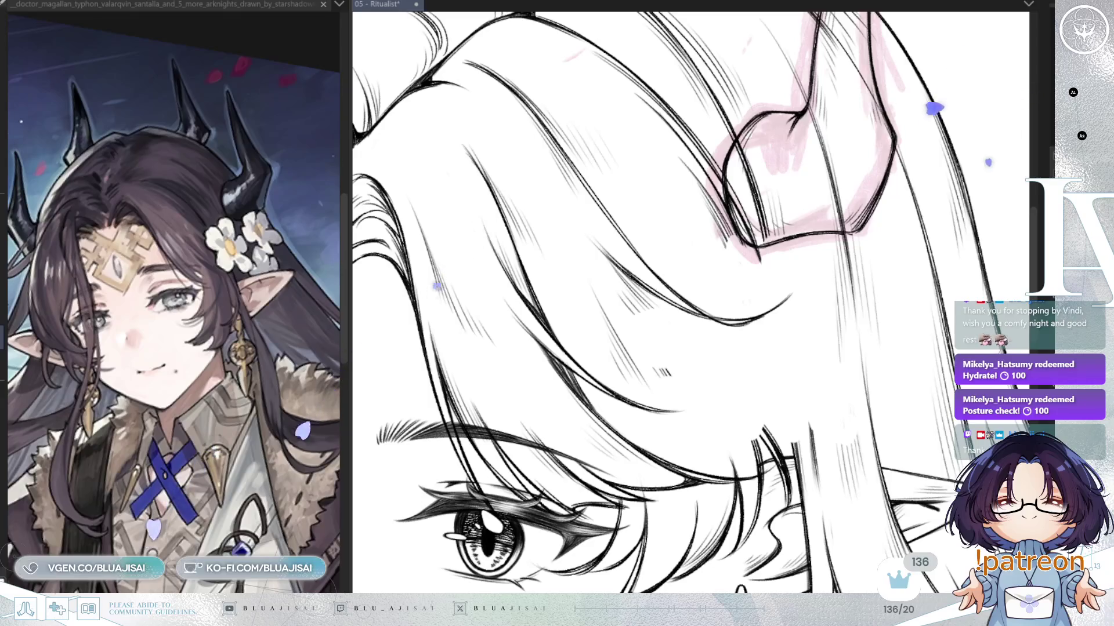
pyautogui.hotkey('ctrl', '-')
pyautogui.hotkey('ctrl', '-')
pyautogui.scroll(-5, 786, 319)
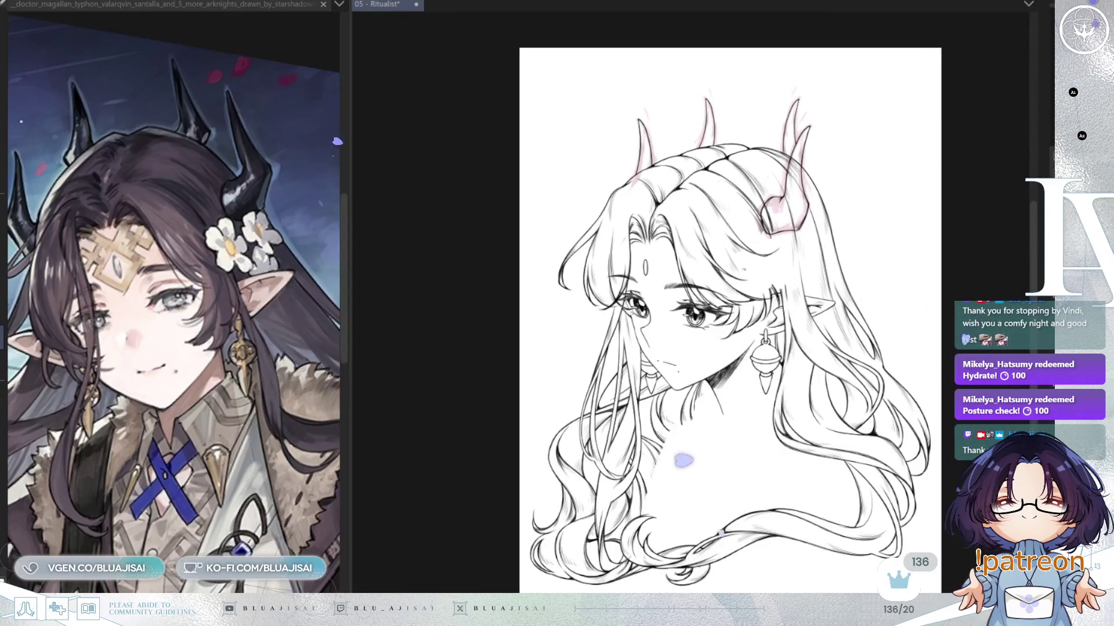
# Step: In a mirrored view, compare the drawing with and without the inked rear horns, then flip back
pyautogui.scroll(6, 851, 344)
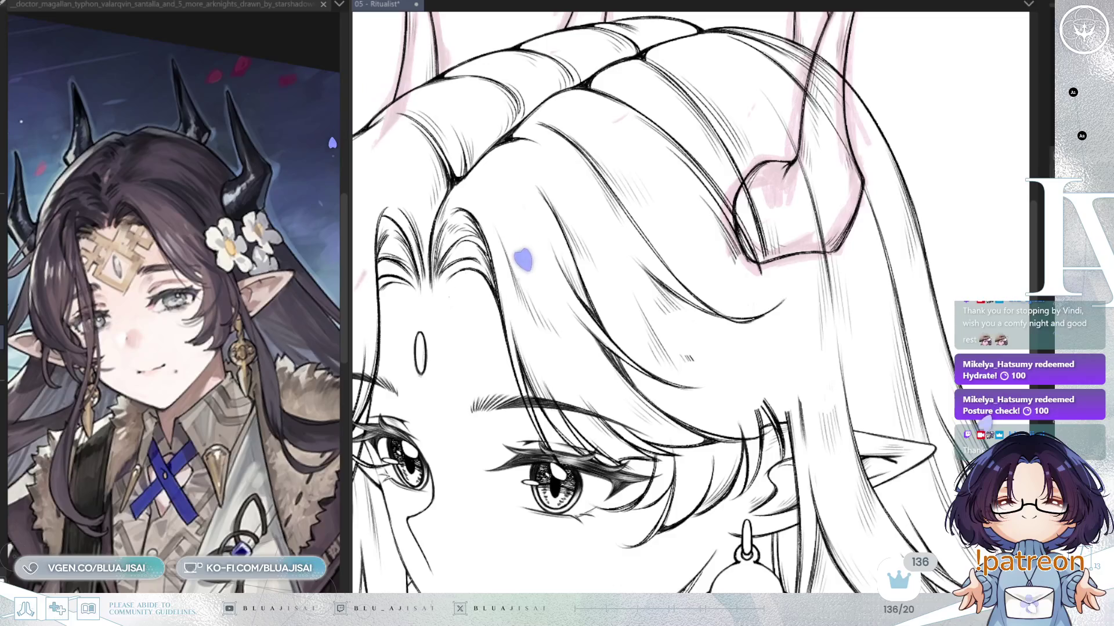
pyautogui.hotkey('ctrl', '-')
pyautogui.hotkey('ctrl', '-')
pyautogui.hotkey('ctrl', '-')
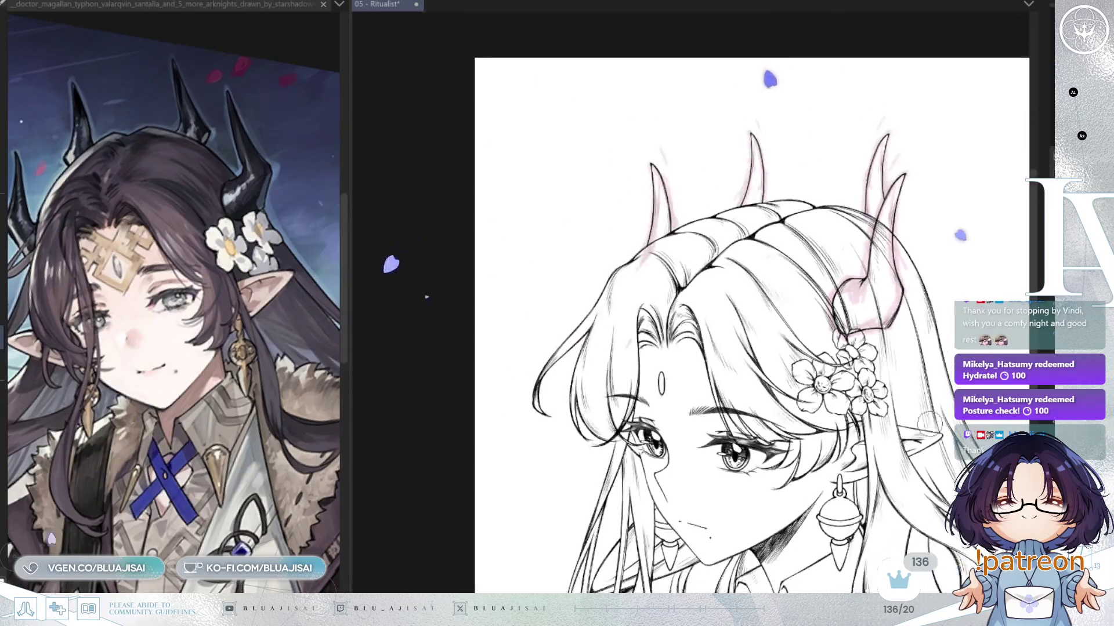
pyautogui.press('h')
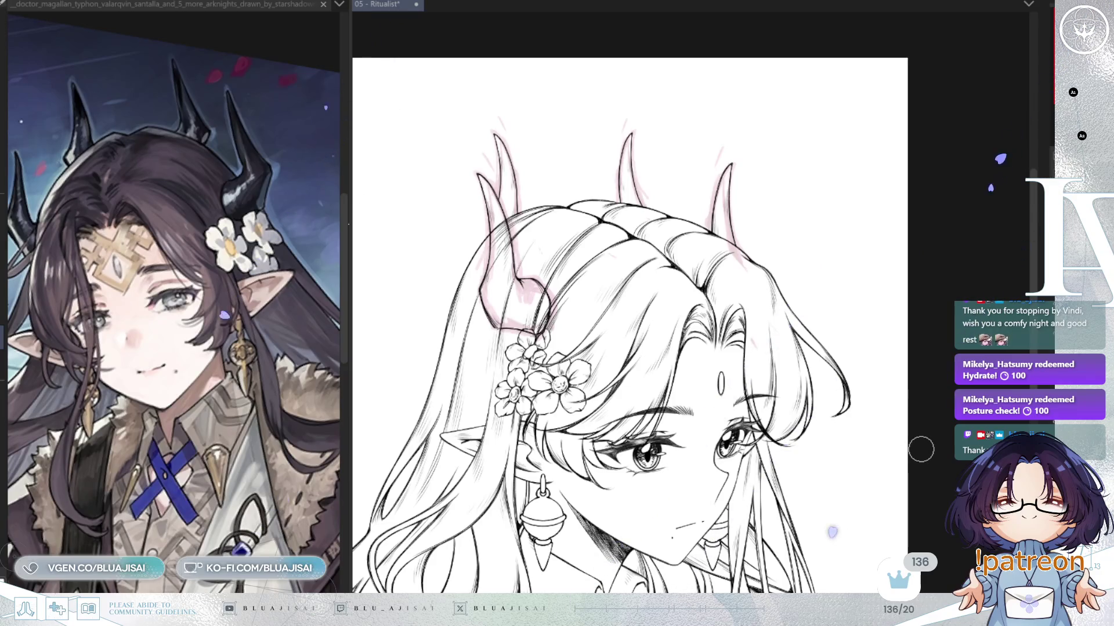
pyautogui.hotkey('ctrl', 'z')
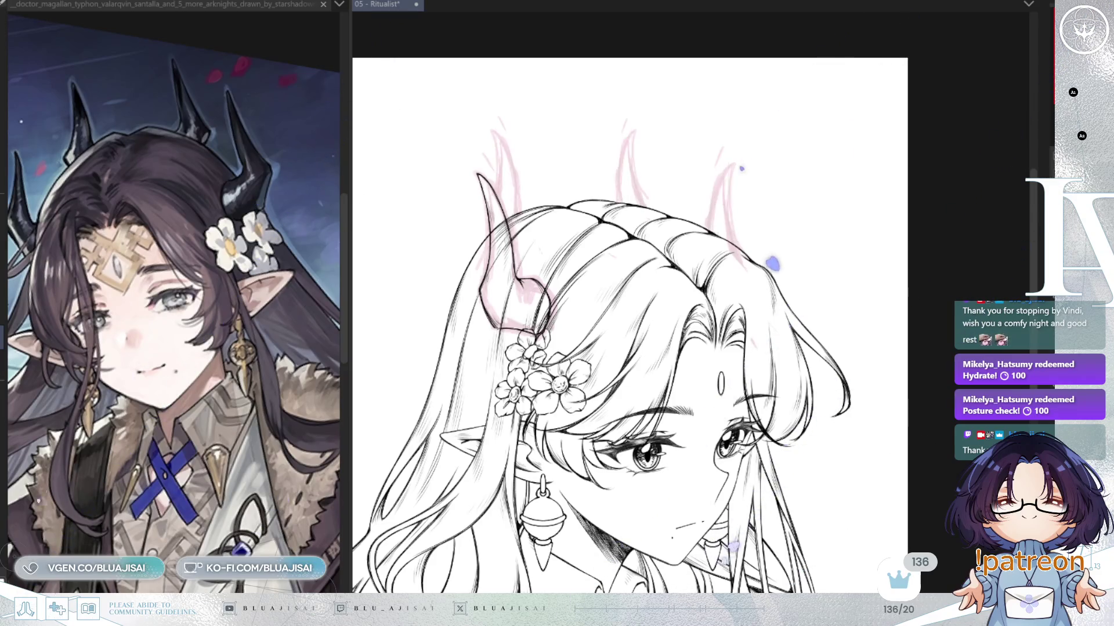
pyautogui.hotkey('ctrl', 'y')
pyautogui.hotkey('ctrl', 'z')
pyautogui.hotkey('ctrl', 'z')
pyautogui.hotkey('ctrl', 'y')
pyautogui.hotkey('ctrl', 'z')
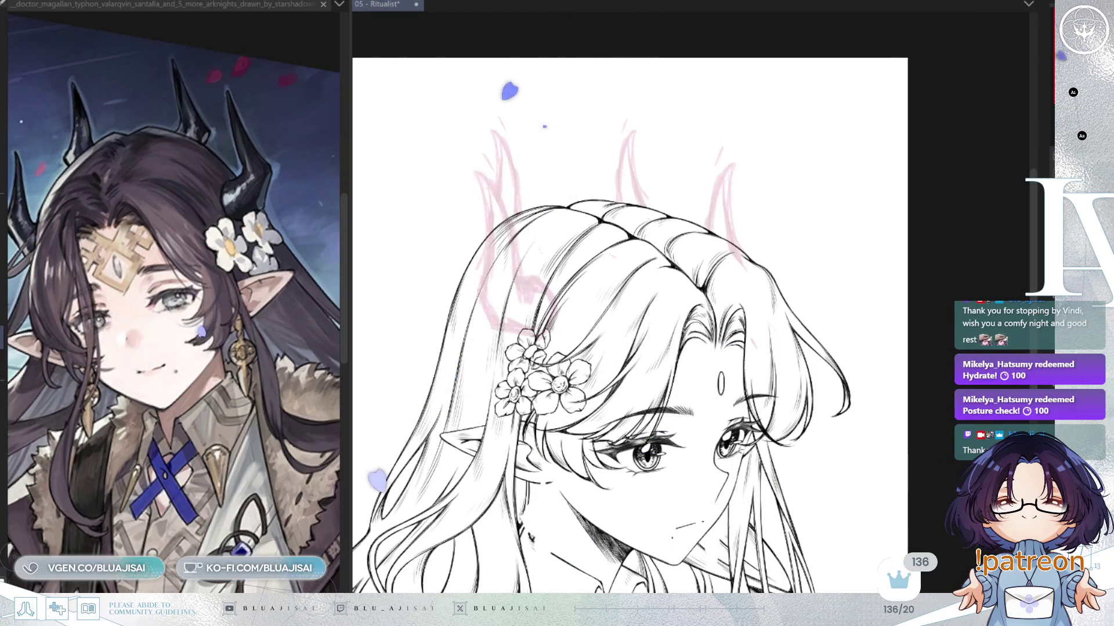
pyautogui.hotkey('ctrl', 'y')
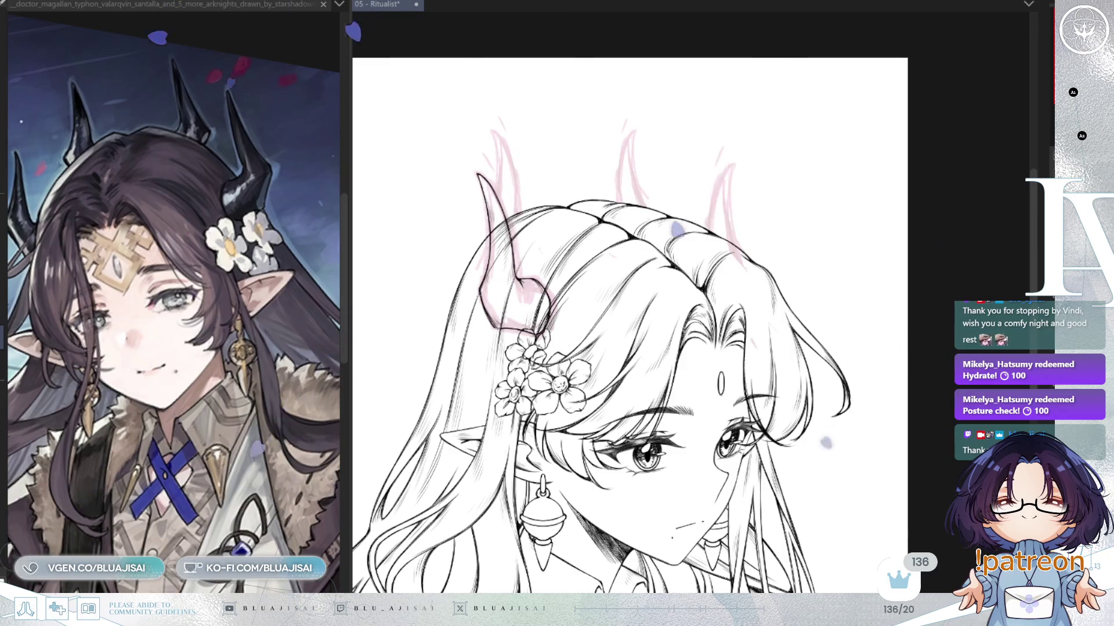
pyautogui.press('h')
pyautogui.hotkey('ctrl', '+')
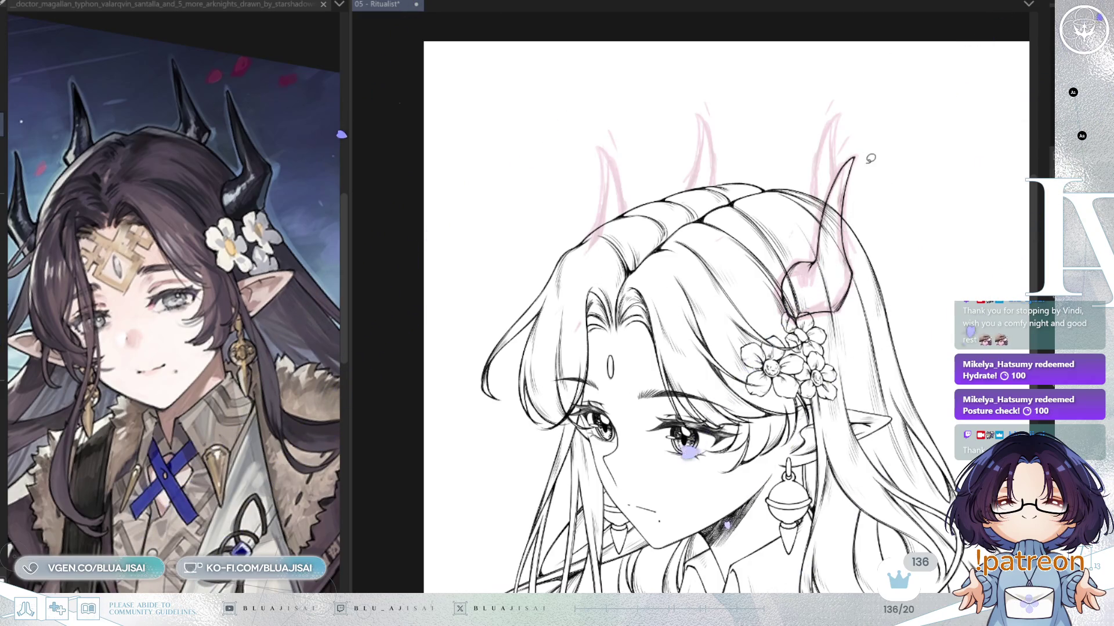
# Step: Lasso the curled right horn, shift it down-right, tilt it slightly counter-clockwise, and nudge it up
pyautogui.moveTo(772, 210); pyautogui.dragTo(895, 149)
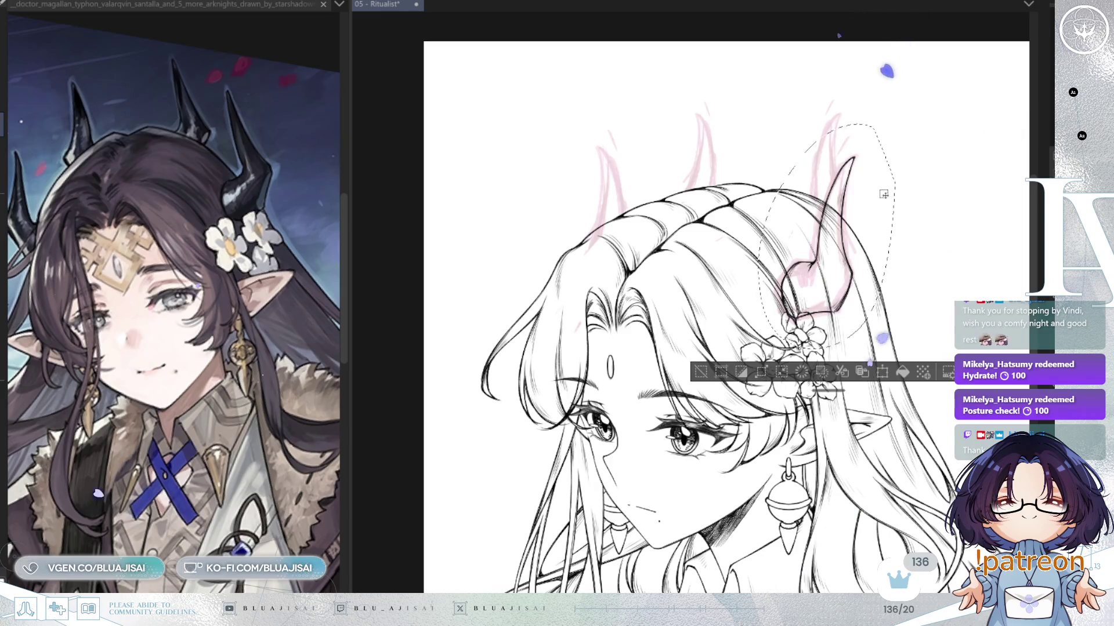
pyautogui.moveTo(848, 299); pyautogui.dragTo(856, 326)
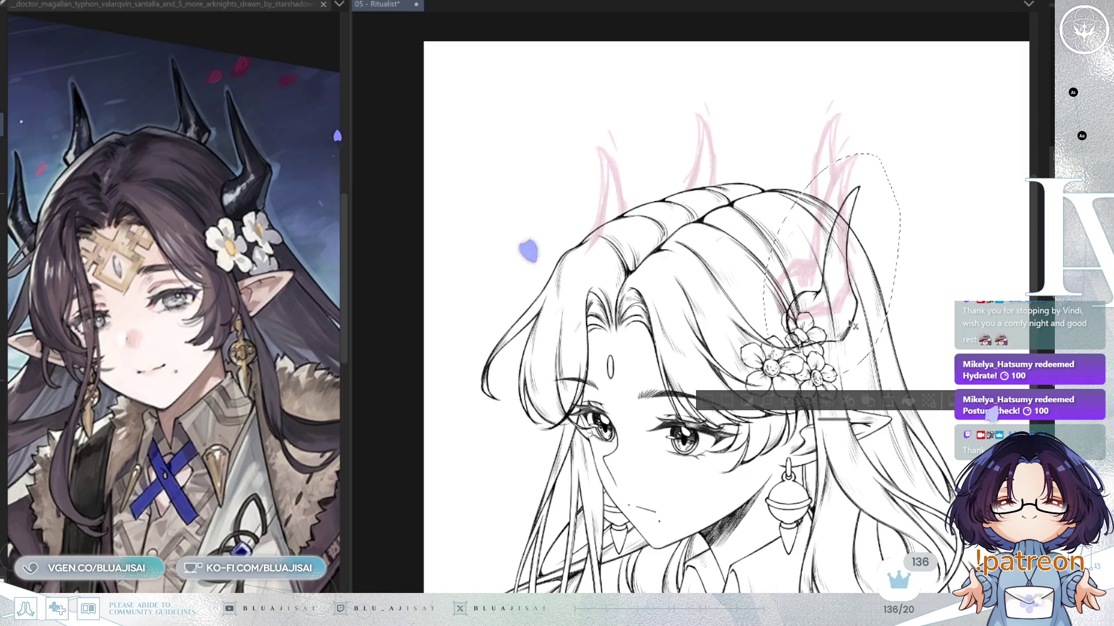
pyautogui.hotkey('ctrl', 't')
pyautogui.moveTo(949, 255); pyautogui.dragTo(942, 242)
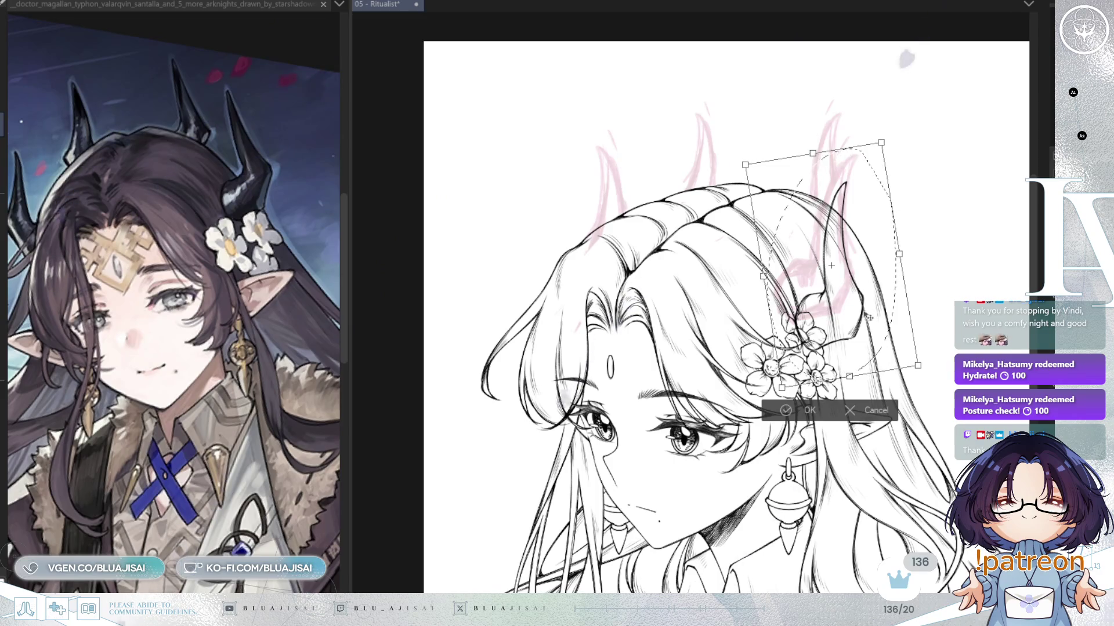
pyautogui.moveTo(853, 332); pyautogui.dragTo(853, 315)
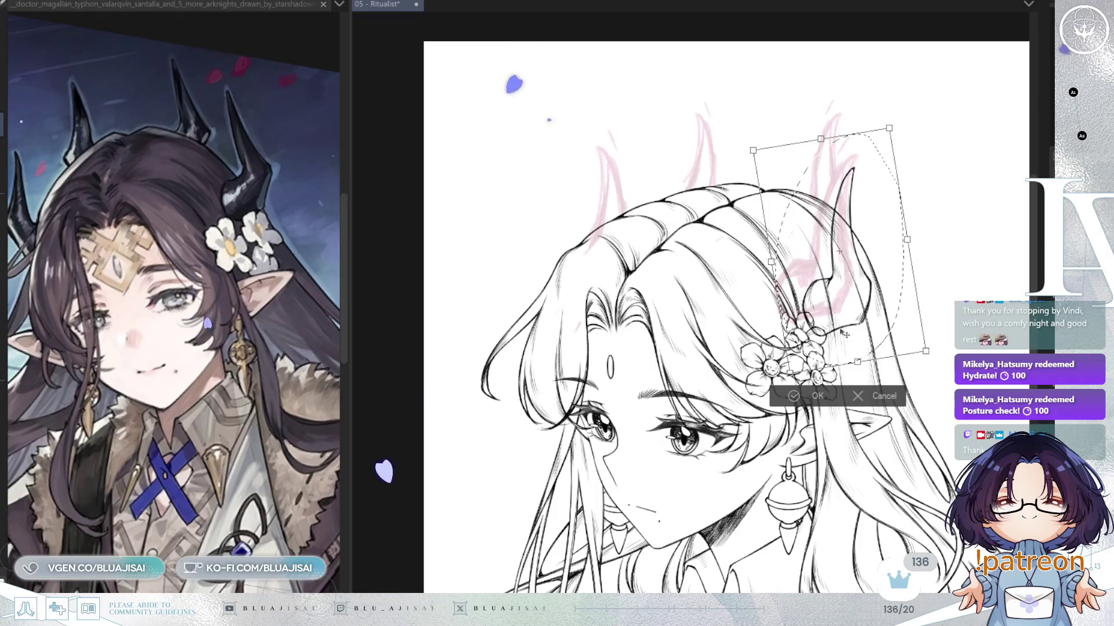
pyautogui.press('Return')
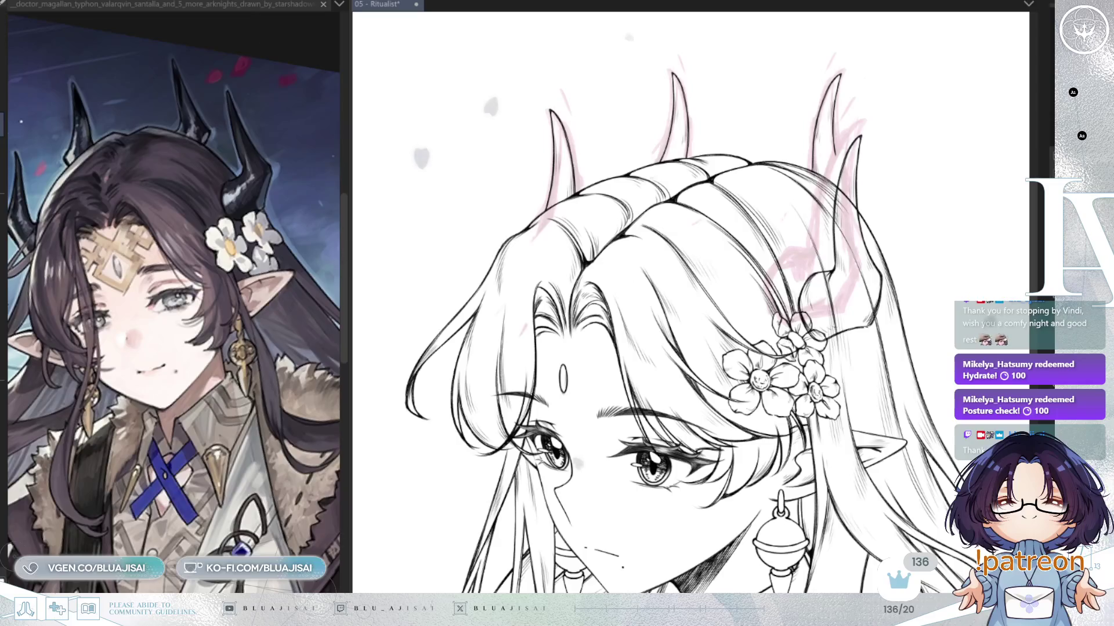
# Step: Hide the pink horn sketch and erase the stray lines below the curled horn's joint
pyautogui.scroll(5, 770, 299)
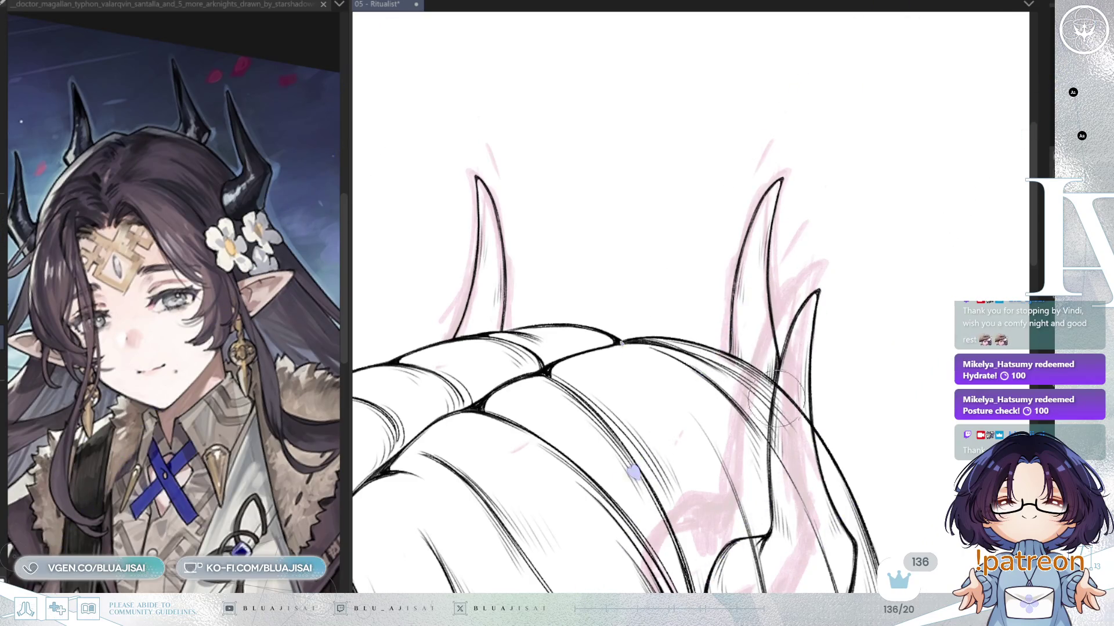
pyautogui.scroll(-5, 806, 360)
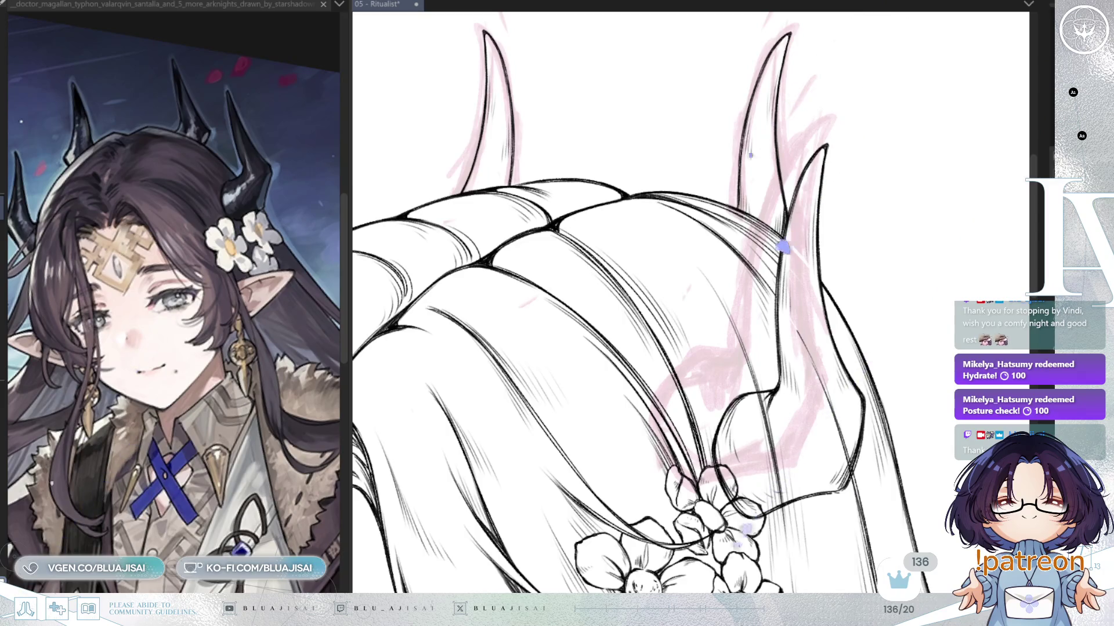
pyautogui.press('Delete')
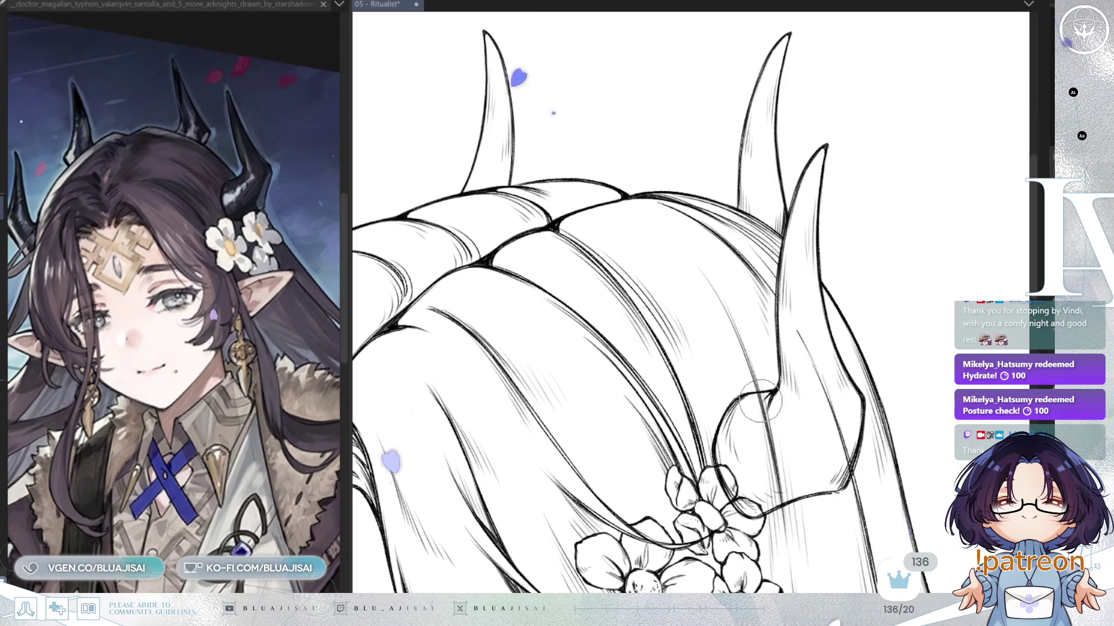
pyautogui.moveTo(763, 402); pyautogui.dragTo(770, 432)
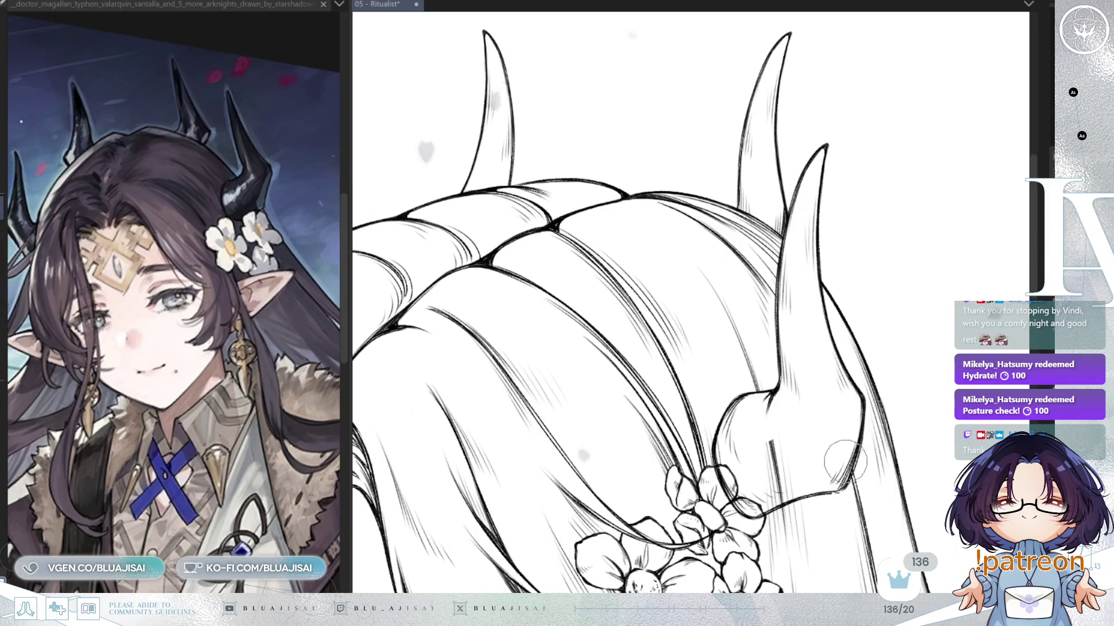
pyautogui.scroll(-2, 812, 412)
pyautogui.moveTo(792, 387)
pyautogui.mouseDown()
pyautogui.moveTo(785, 380)
pyautogui.moveTo(793, 406)
pyautogui.moveTo(778, 426)
pyautogui.mouseUp()
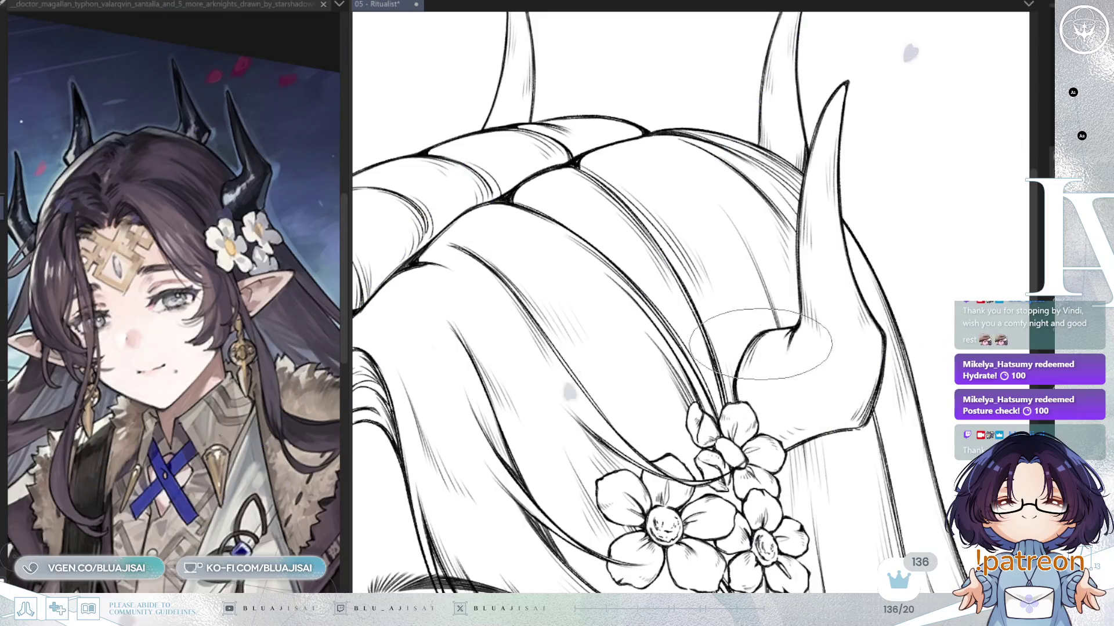
pyautogui.scroll(-4, 902, 365)
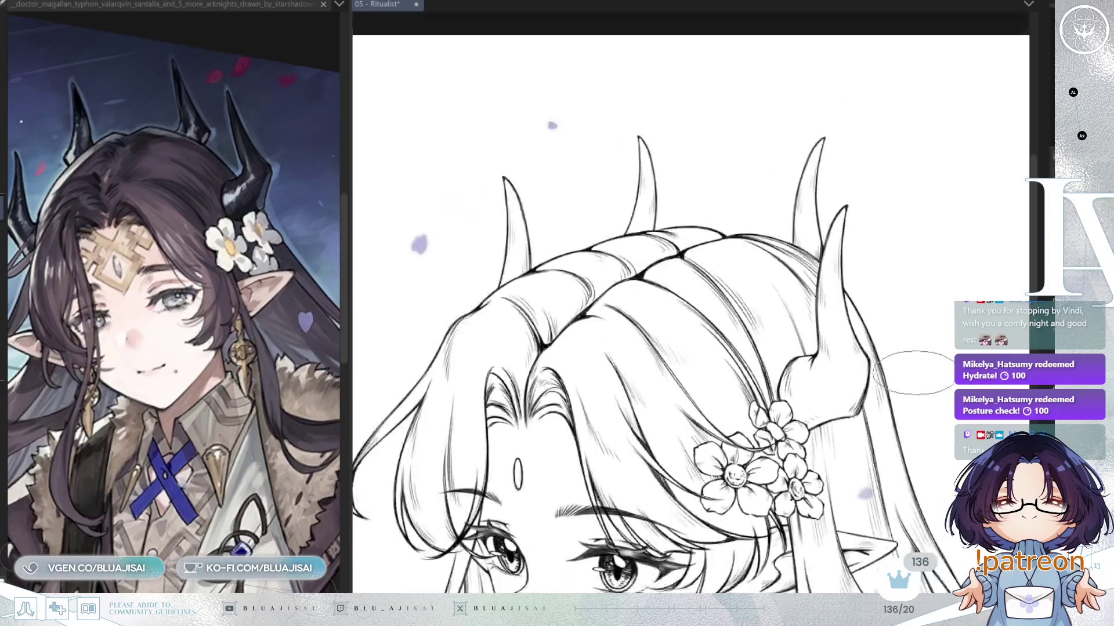
pyautogui.scroll(-1, 926, 387)
pyautogui.scroll(-2, 903, 382)
pyautogui.scroll(1, 902, 383)
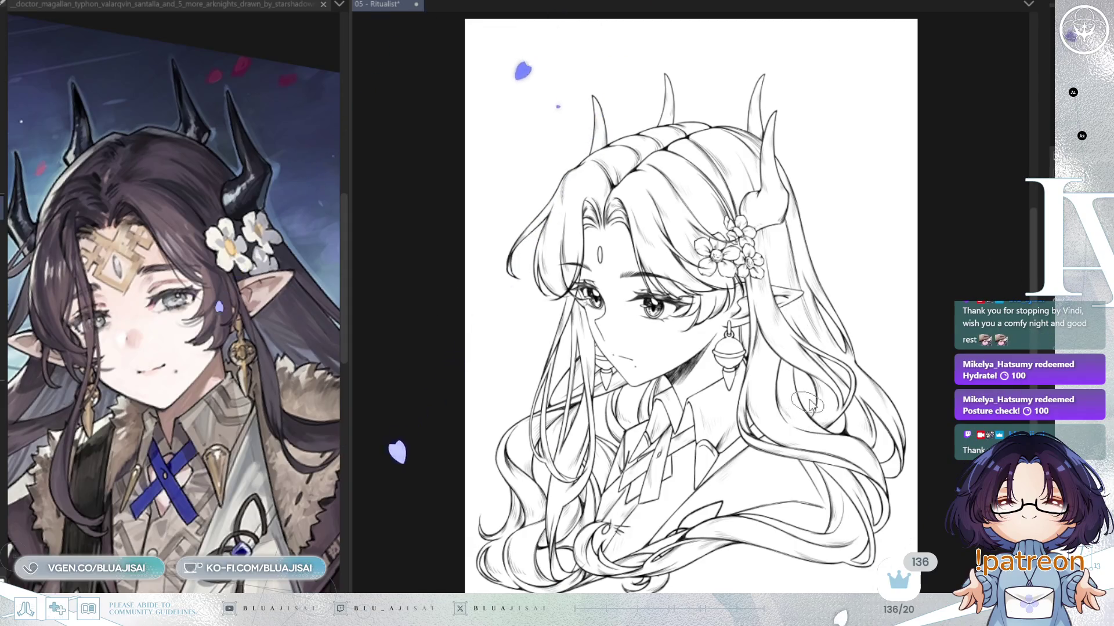
# Step: Save the drawing, then centre and zoom in on the face and neck
pyautogui.hotkey('ctrl', 's')
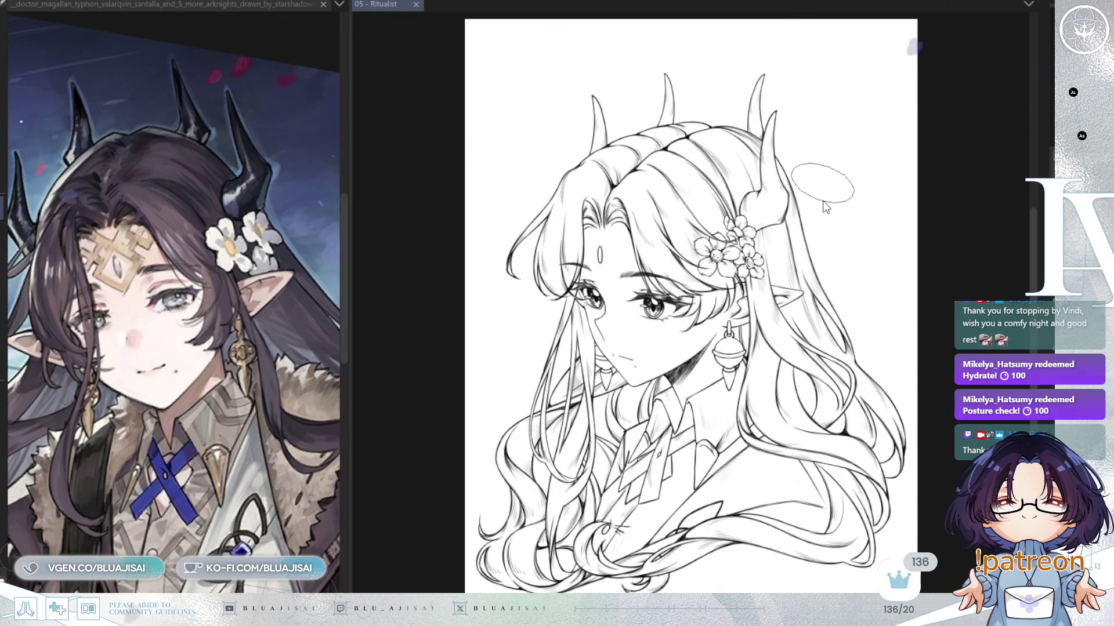
pyautogui.moveTo(668, 383)
pyautogui.mouseDown()
pyautogui.moveTo(706, 439)
pyautogui.moveTo(708, 409)
pyautogui.moveTo(690, 404)
pyautogui.mouseUp()
pyautogui.scroll(2, 710, 301)
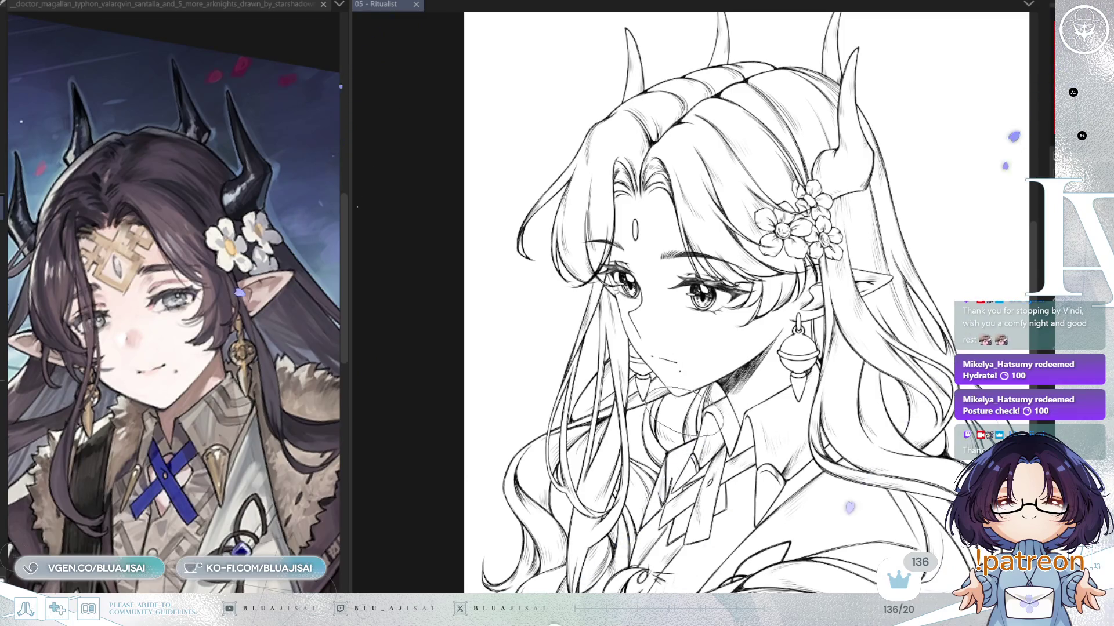
# Step: Cross-hatch the neck shadow below the elf girl's chin with the pen
pyautogui.moveTo(724, 345)
pyautogui.mouseDown()
pyautogui.moveTo(694, 426)
pyautogui.moveTo(658, 401)
pyautogui.moveTo(641, 409)
pyautogui.moveTo(630, 444)
pyautogui.moveTo(673, 464)
pyautogui.moveTo(654, 510)
pyautogui.mouseUp()
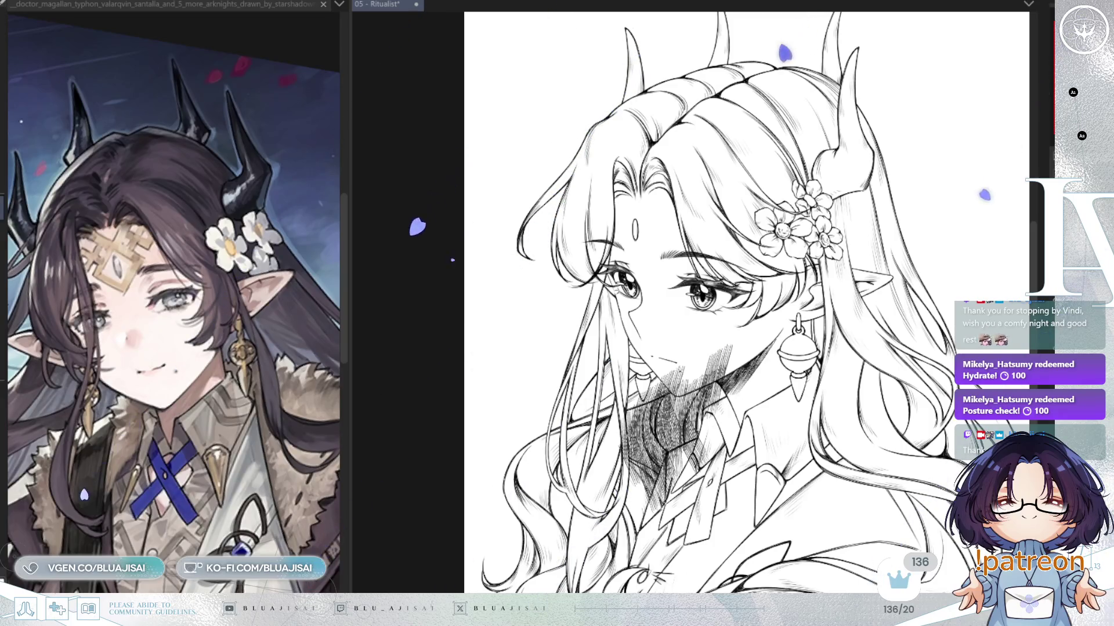
pyautogui.click(168, 4)
# Step: Paste the curly-haired reference image and briefly hide, then restore, the hair line art
pyautogui.scroll(-5, 174, 319)
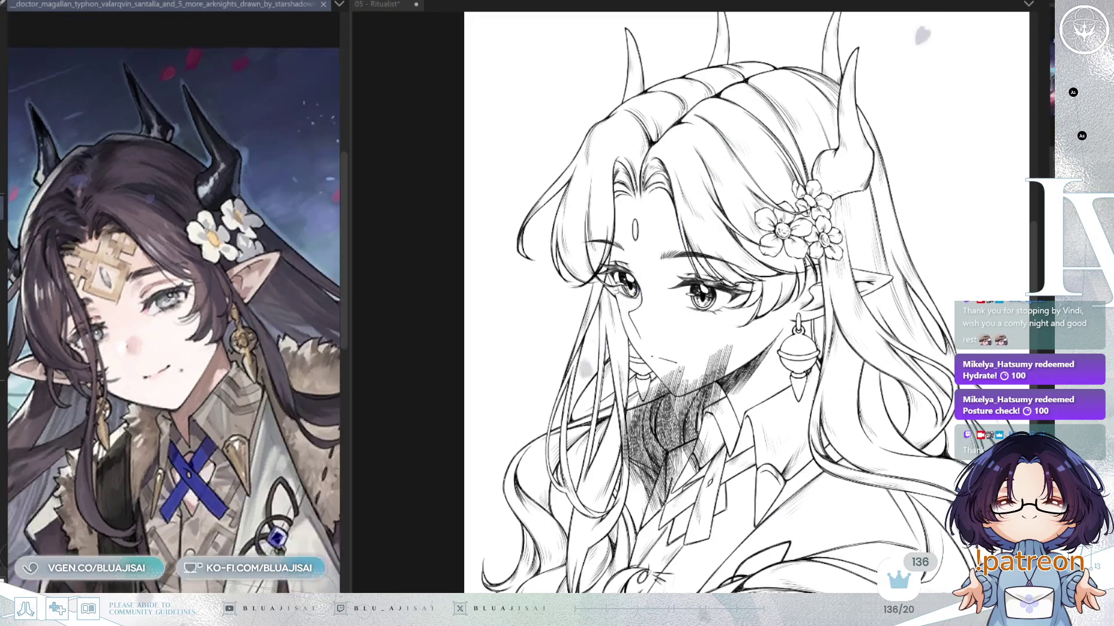
pyautogui.hotkey('ctrl', 'v')
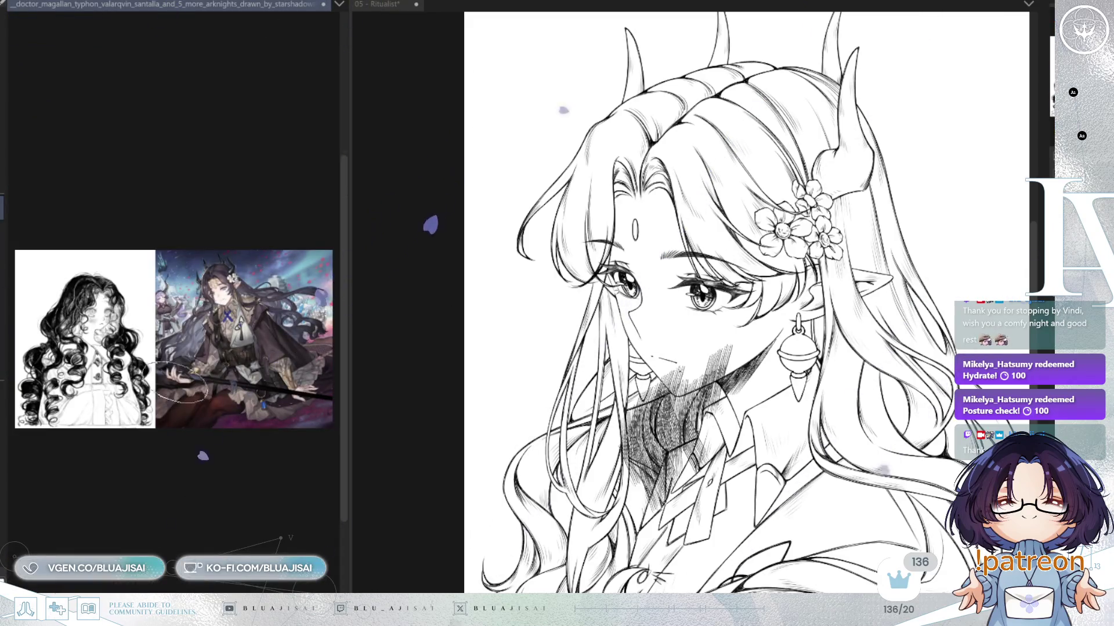
pyautogui.scroll(5, 319, 421)
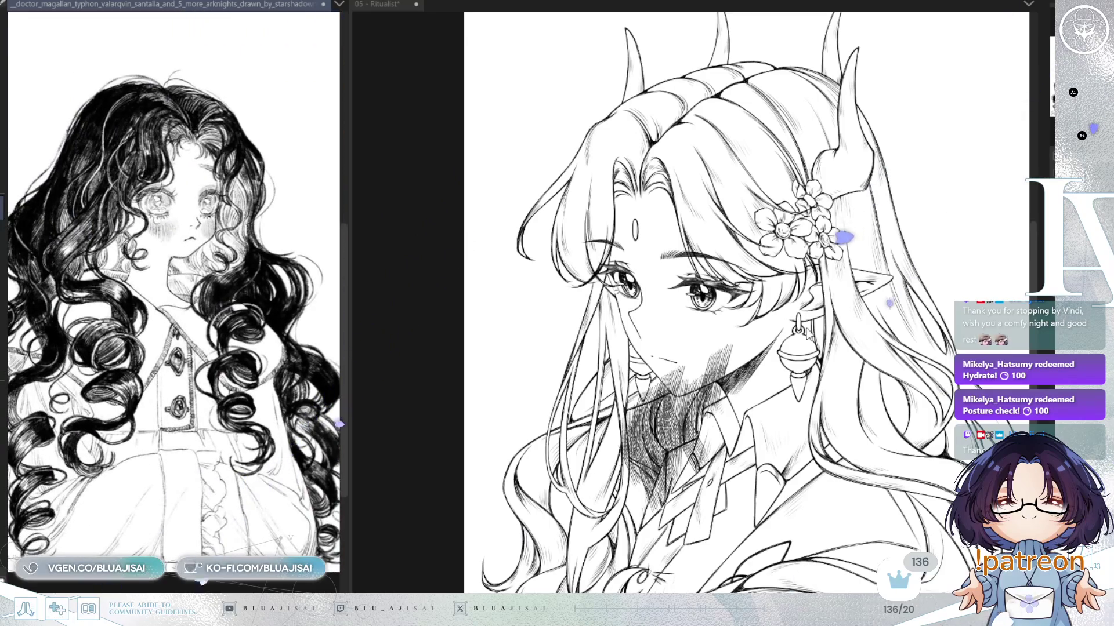
pyautogui.scroll(-2, 775, 296)
pyautogui.scroll(-1, 700, 289)
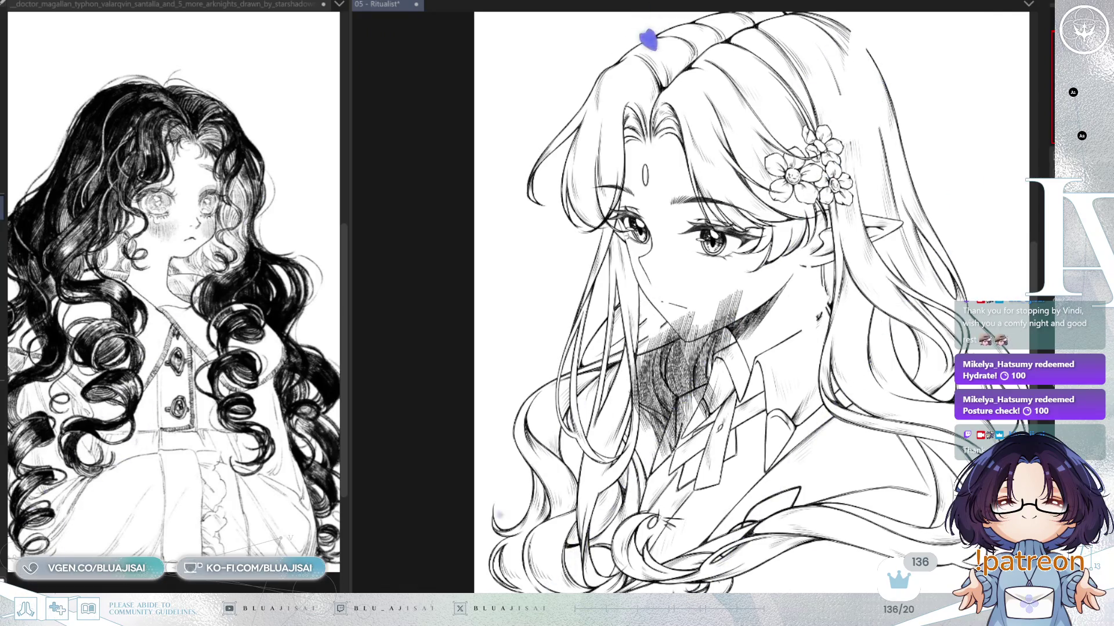
pyautogui.press('Delete')
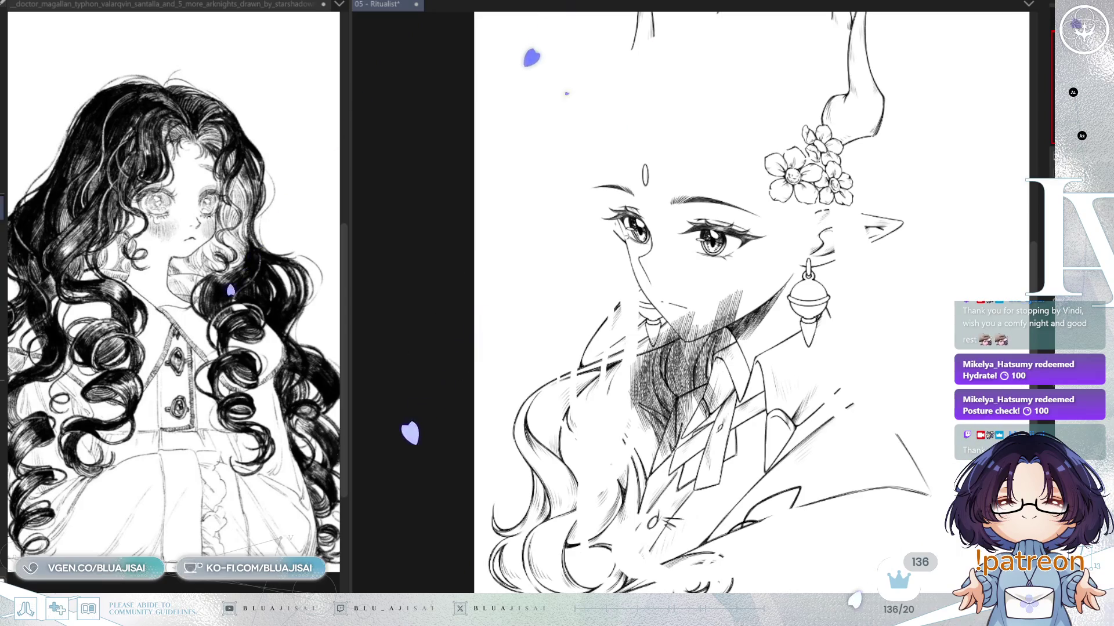
pyautogui.hotkey('ctrl', 'z')
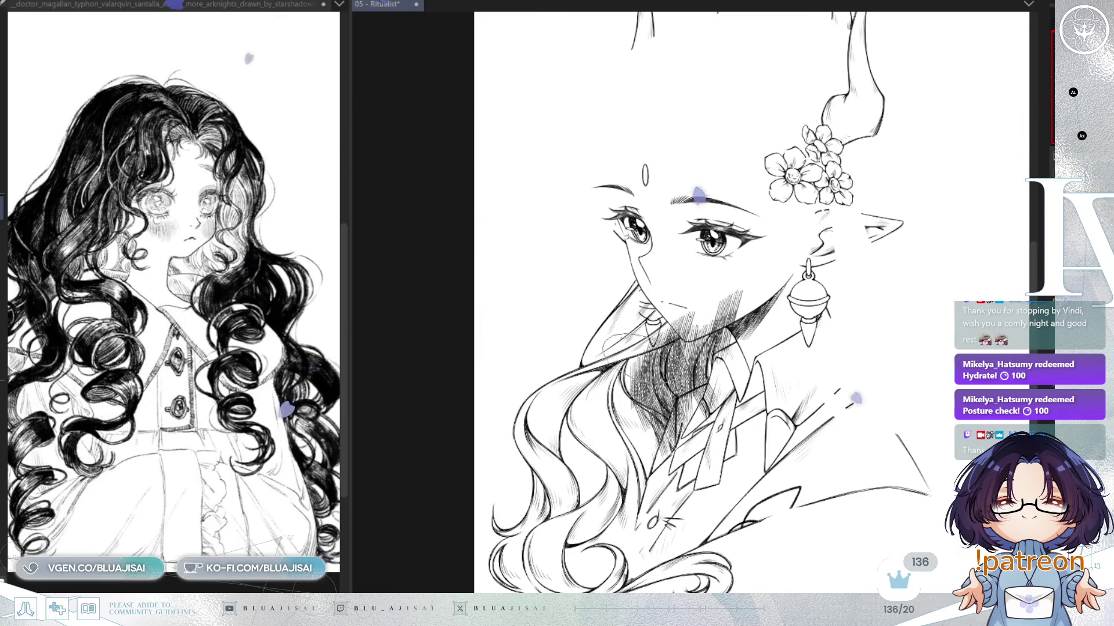
# Step: Fill the hair shadow below the chin with dense hatching, extending it downward
pyautogui.moveTo(644, 348); pyautogui.dragTo(620, 409)
pyautogui.moveTo(615, 348)
pyautogui.mouseDown()
pyautogui.moveTo(580, 409)
pyautogui.moveTo(557, 377)
pyautogui.mouseUp()
pyautogui.moveTo(609, 348)
pyautogui.mouseDown()
pyautogui.moveTo(540, 388)
pyautogui.moveTo(516, 429)
pyautogui.mouseUp()
pyautogui.moveTo(592, 365); pyautogui.dragTo(516, 429)
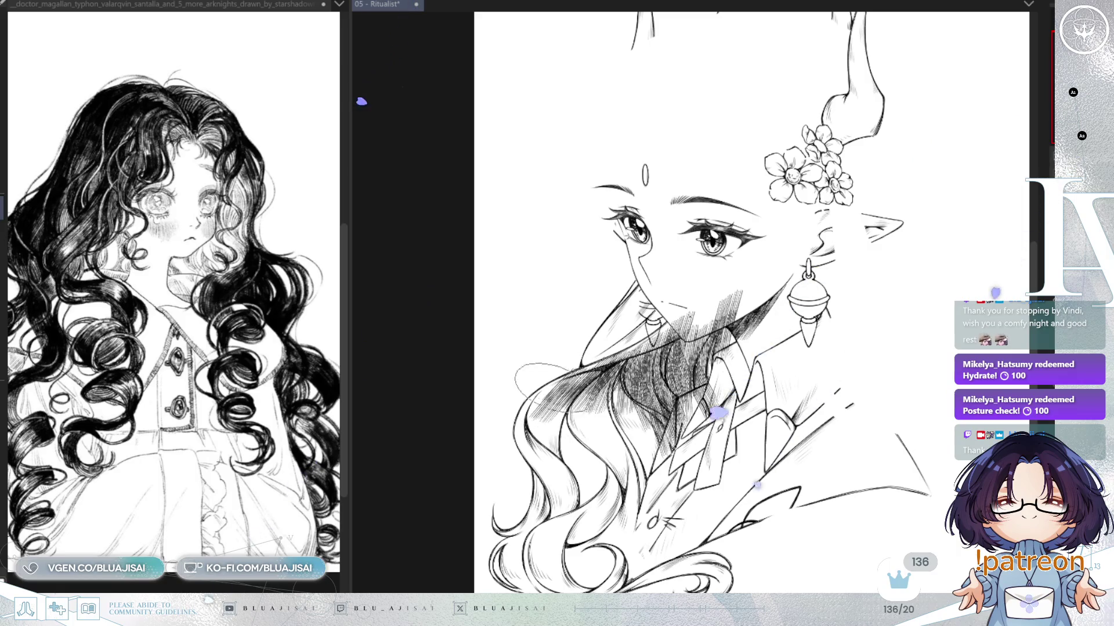
pyautogui.moveTo(569, 382); pyautogui.dragTo(522, 441)
pyautogui.moveTo(591, 406); pyautogui.dragTo(522, 470)
pyautogui.moveTo(597, 441)
pyautogui.mouseDown()
pyautogui.moveTo(528, 505)
pyautogui.moveTo(562, 501)
pyautogui.moveTo(534, 528)
pyautogui.mouseUp()
pyautogui.moveTo(569, 476); pyautogui.dragTo(505, 556)
# Step: Darken the hair shadow beside the collar and the lower hair with more hatching
pyautogui.moveTo(638, 380); pyautogui.dragTo(580, 441)
pyautogui.moveTo(647, 406); pyautogui.dragTo(586, 461)
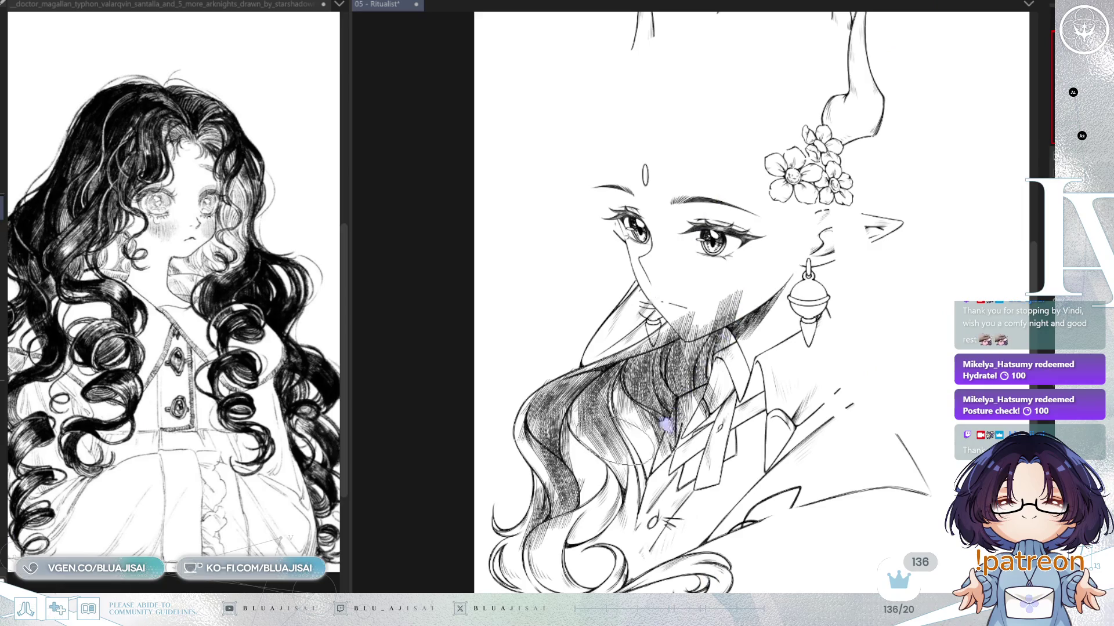
pyautogui.moveTo(644, 418); pyautogui.dragTo(580, 487)
pyautogui.moveTo(649, 386); pyautogui.dragTo(609, 452)
pyautogui.moveTo(667, 412); pyautogui.dragTo(615, 522)
pyautogui.moveTo(678, 447); pyautogui.dragTo(621, 534)
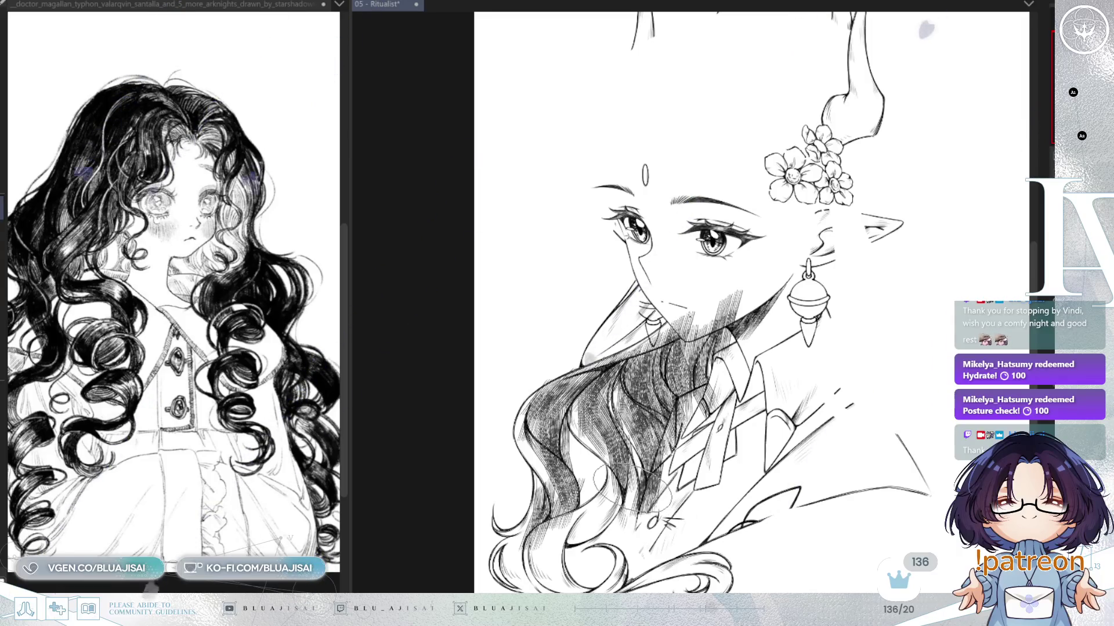
# Step: Densely hatch the lower-left hair locks and the bottoms of the curls
pyautogui.moveTo(667, 482); pyautogui.dragTo(658, 421)
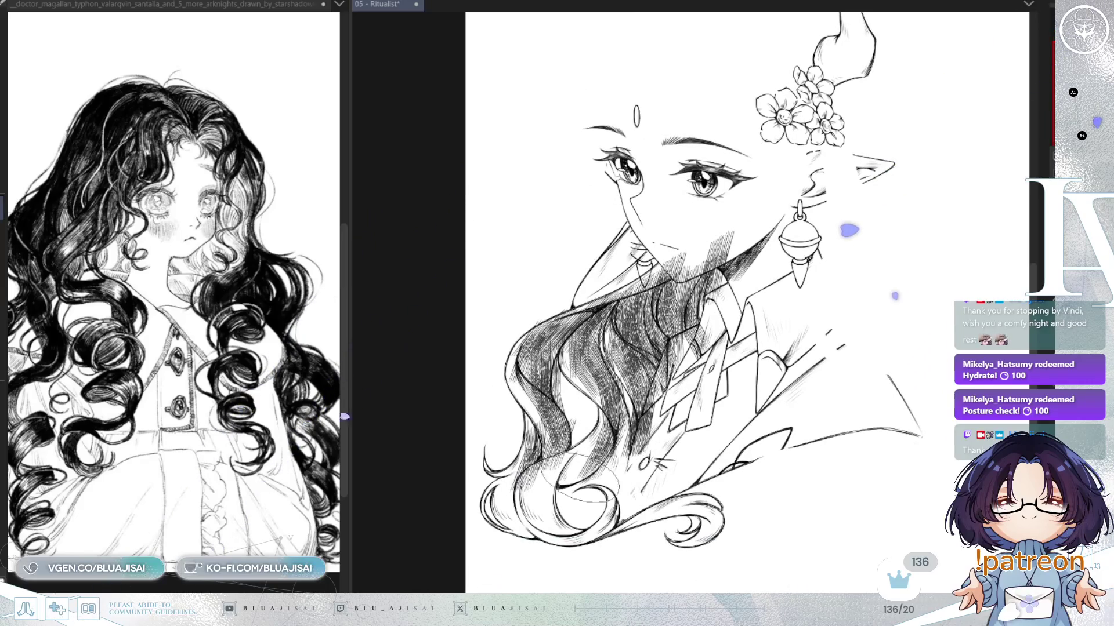
pyautogui.moveTo(571, 464)
pyautogui.mouseDown()
pyautogui.moveTo(525, 537)
pyautogui.moveTo(496, 532)
pyautogui.mouseUp()
pyautogui.moveTo(522, 470); pyautogui.dragTo(481, 533)
pyautogui.moveTo(539, 435); pyautogui.dragTo(481, 498)
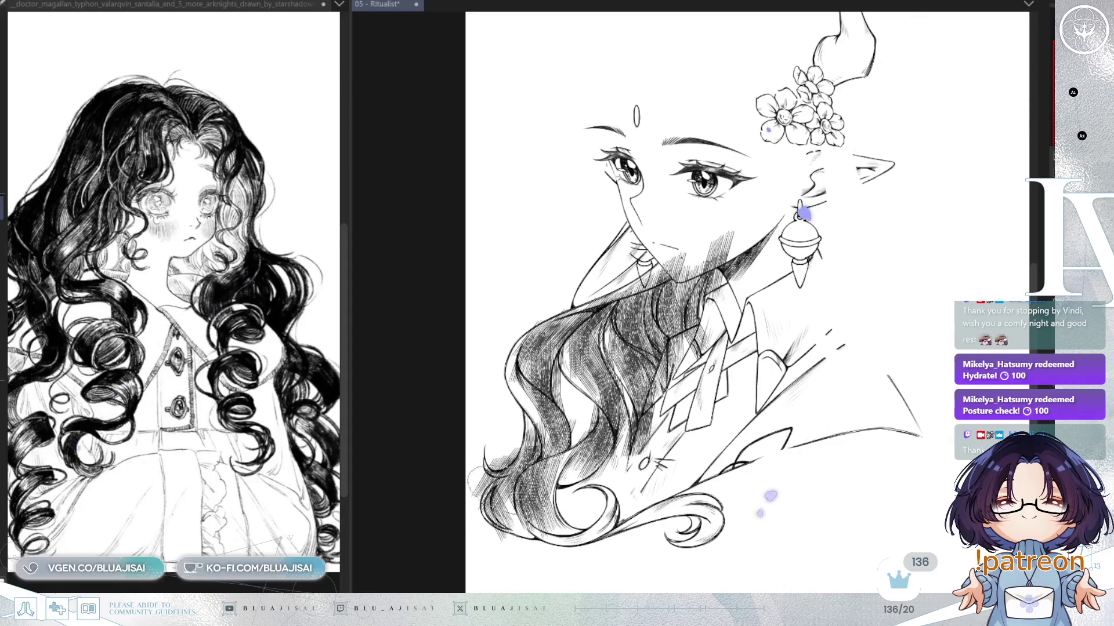
pyautogui.moveTo(574, 510); pyautogui.dragTo(510, 557)
pyautogui.moveTo(627, 504); pyautogui.dragTo(557, 551)
pyautogui.moveTo(638, 470); pyautogui.dragTo(563, 534)
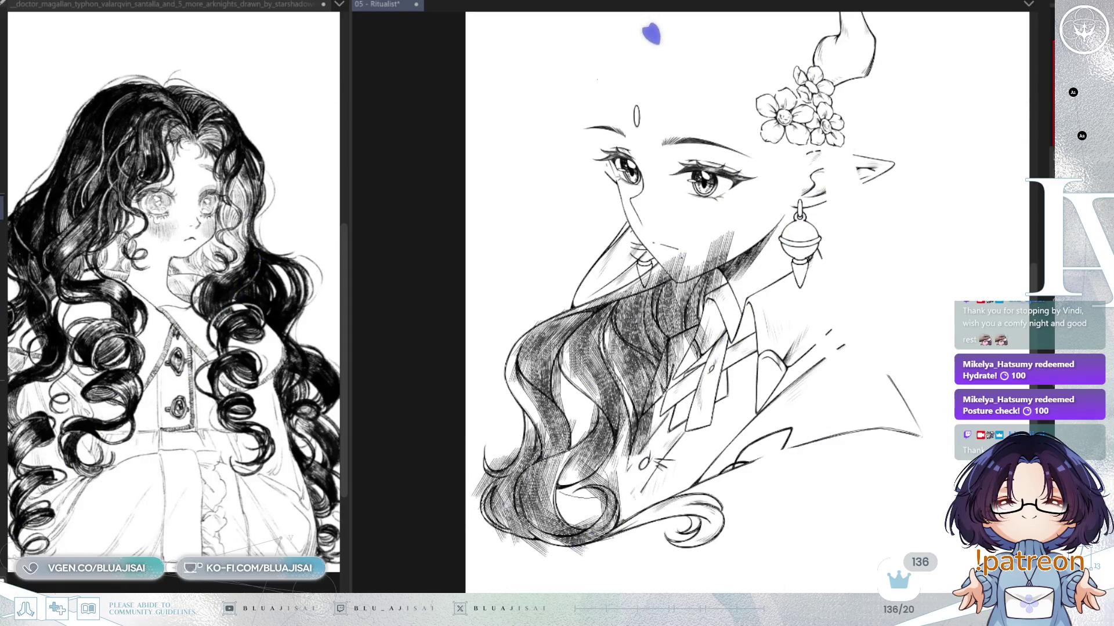
# Step: Darken the neck and collar shading, the hair's upper-left edge, and where the hair meets the collar
pyautogui.moveTo(725, 238); pyautogui.dragTo(661, 296)
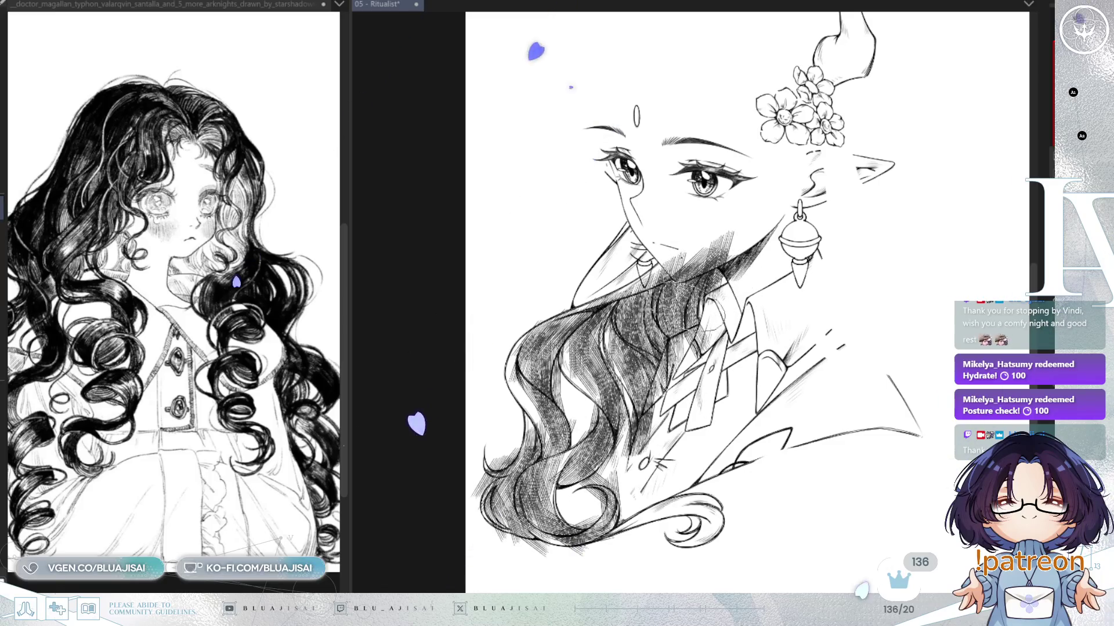
pyautogui.moveTo(754, 272); pyautogui.dragTo(676, 368)
pyautogui.moveTo(742, 250); pyautogui.dragTo(699, 319)
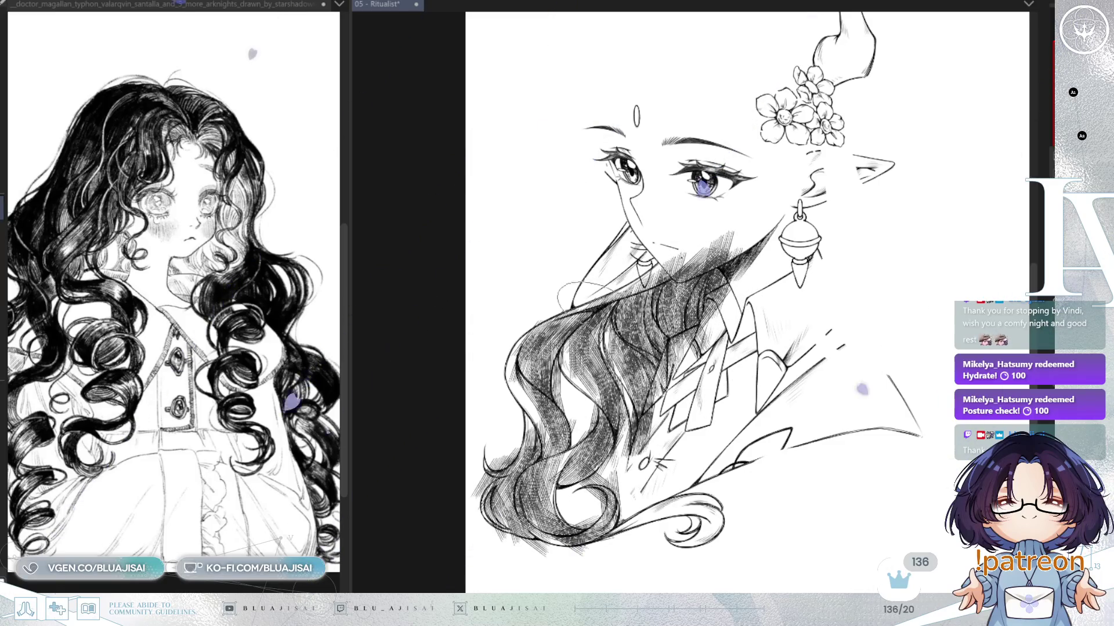
pyautogui.scroll(1, 542, 302)
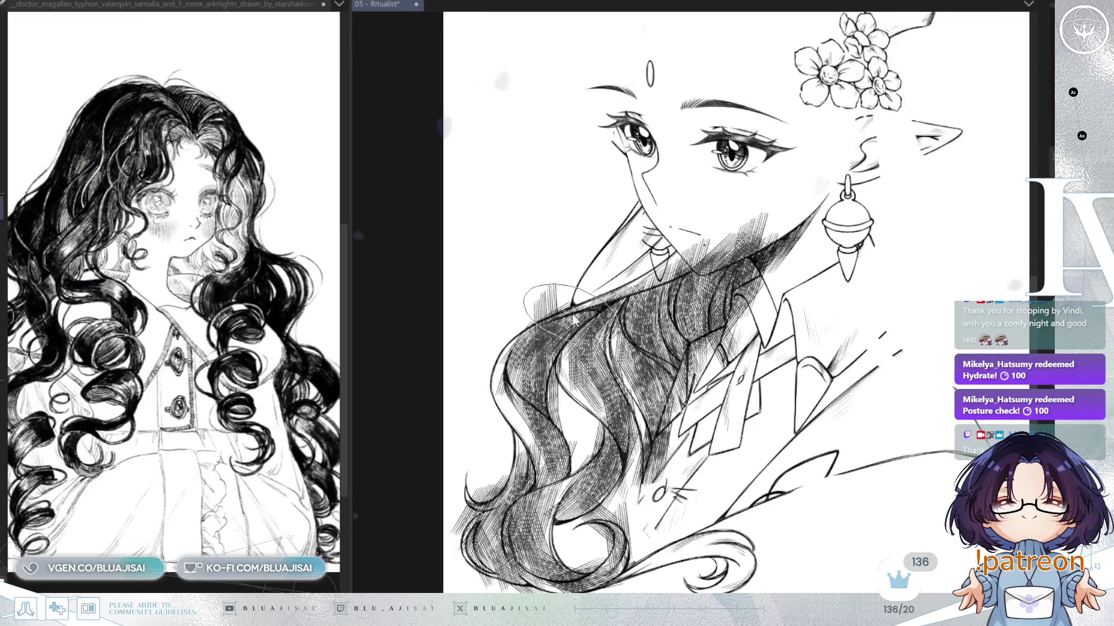
pyautogui.moveTo(560, 287); pyautogui.dragTo(514, 348)
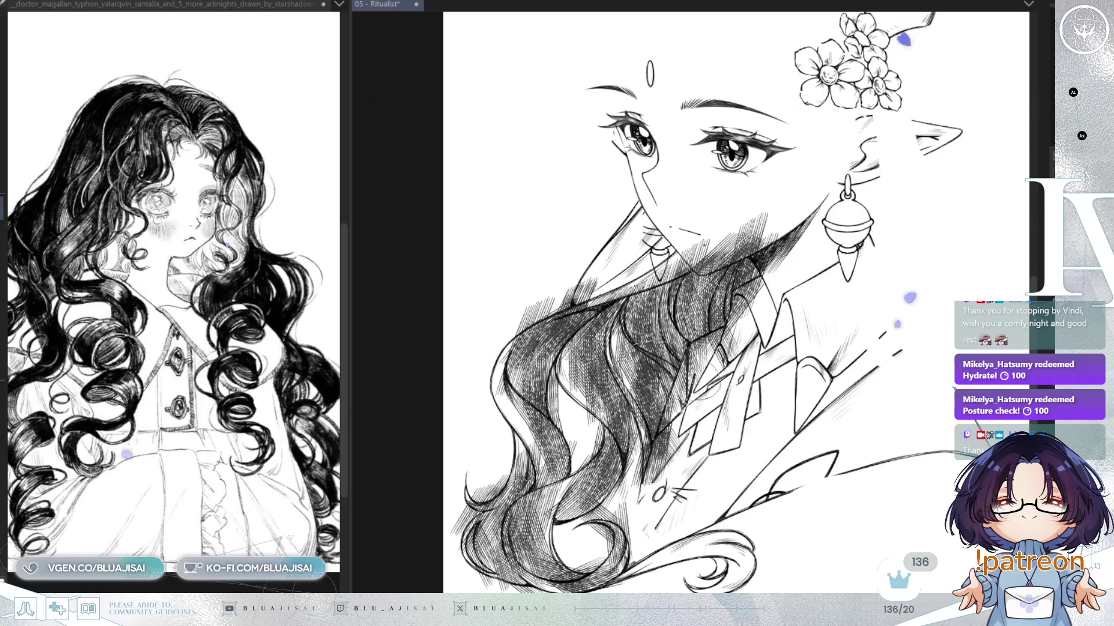
pyautogui.moveTo(644, 353); pyautogui.dragTo(719, 417)
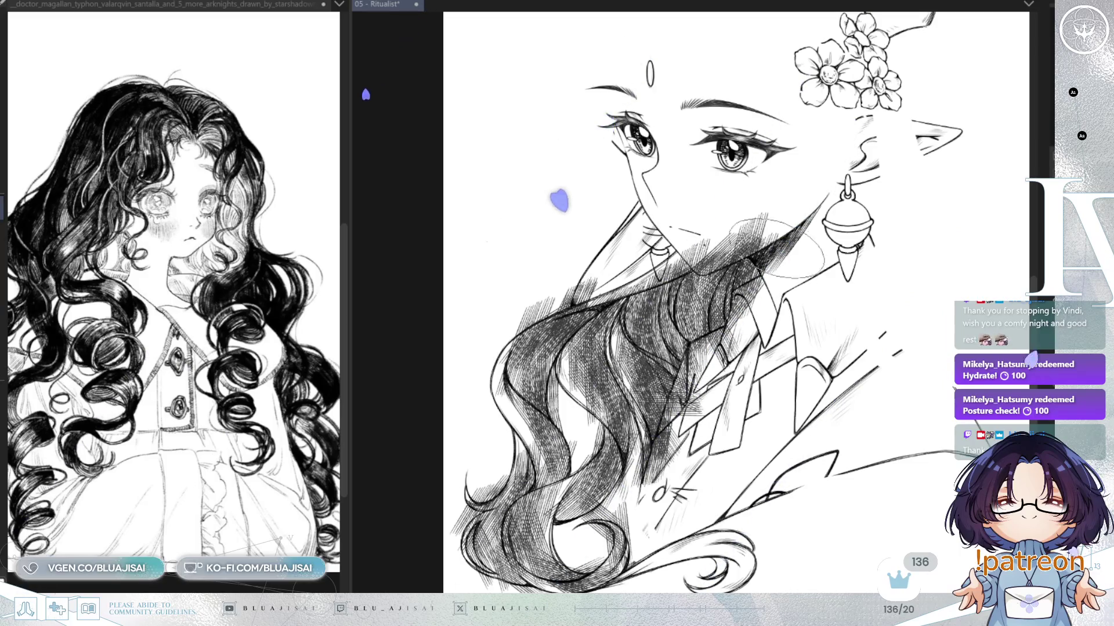
pyautogui.scroll(3, 787, 275)
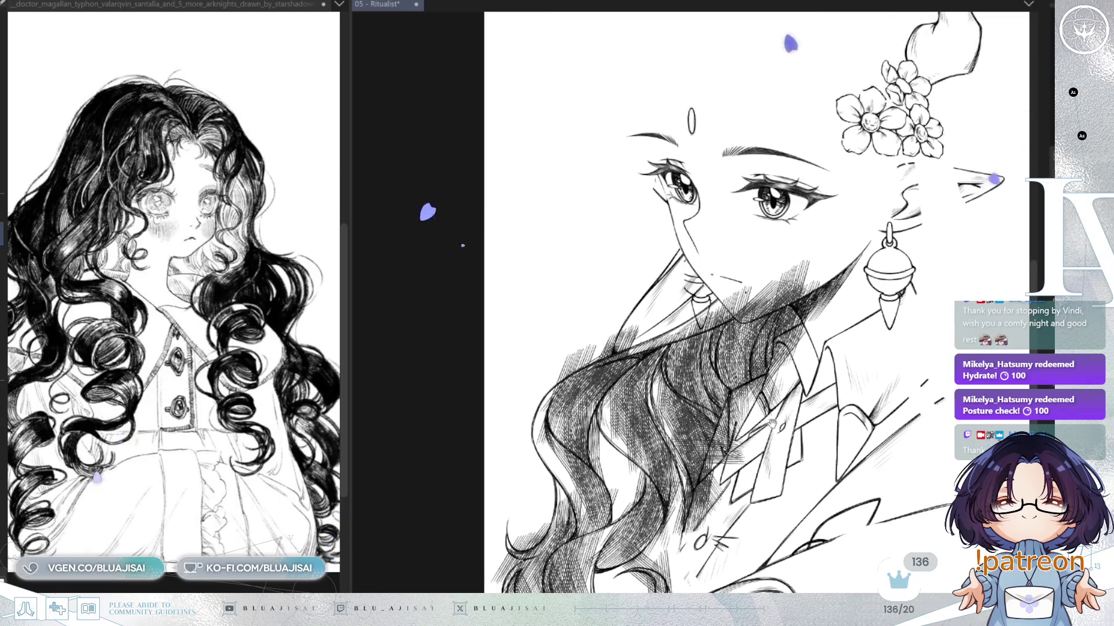
pyautogui.scroll(3, 511, 409)
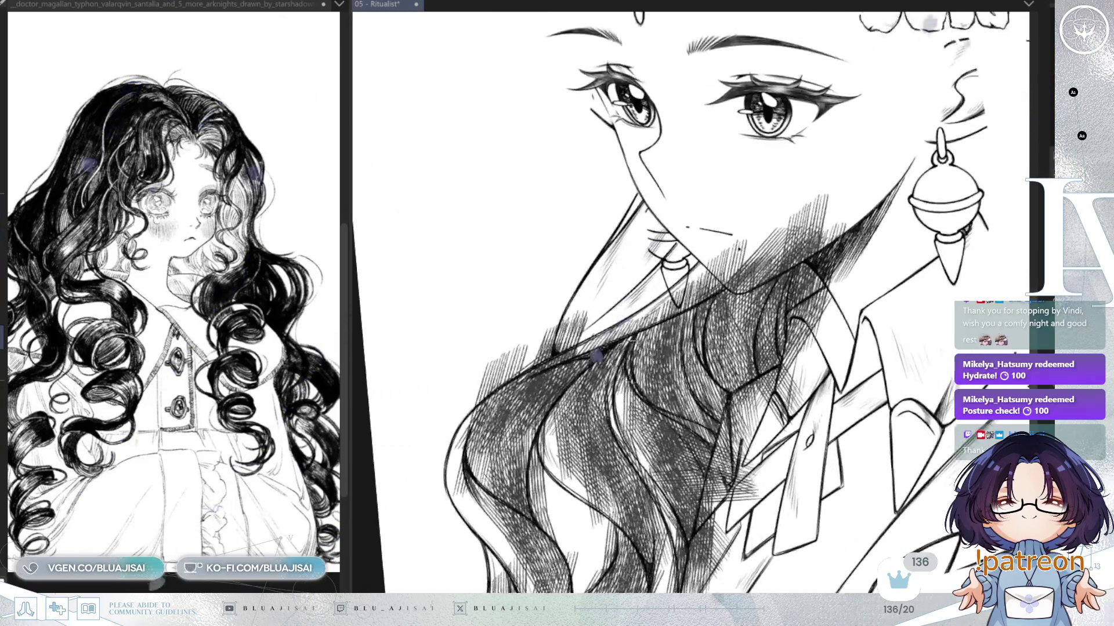
# Step: Erase stray hatching outside the hair outline and on the neck beside the earring
pyautogui.moveTo(511, 409)
pyautogui.mouseDown()
pyautogui.moveTo(624, 325)
pyautogui.moveTo(542, 372)
pyautogui.mouseUp()
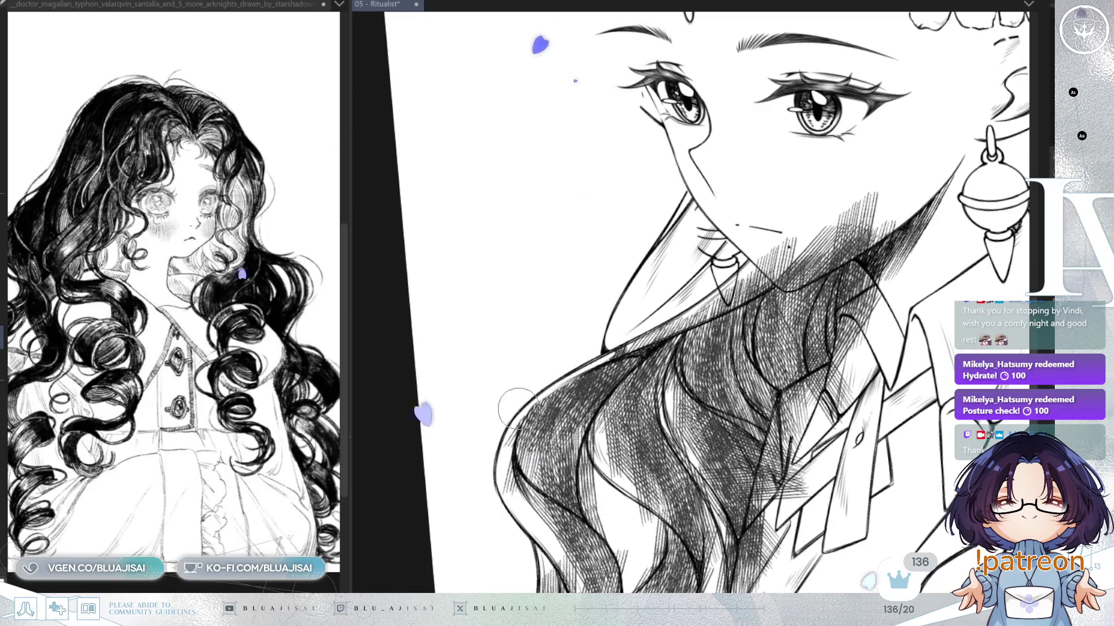
pyautogui.moveTo(599, 358)
pyautogui.mouseDown()
pyautogui.moveTo(746, 293)
pyautogui.moveTo(760, 281)
pyautogui.moveTo(685, 312)
pyautogui.moveTo(770, 264)
pyautogui.moveTo(812, 273)
pyautogui.moveTo(893, 227)
pyautogui.moveTo(824, 258)
pyautogui.moveTo(815, 243)
pyautogui.mouseUp()
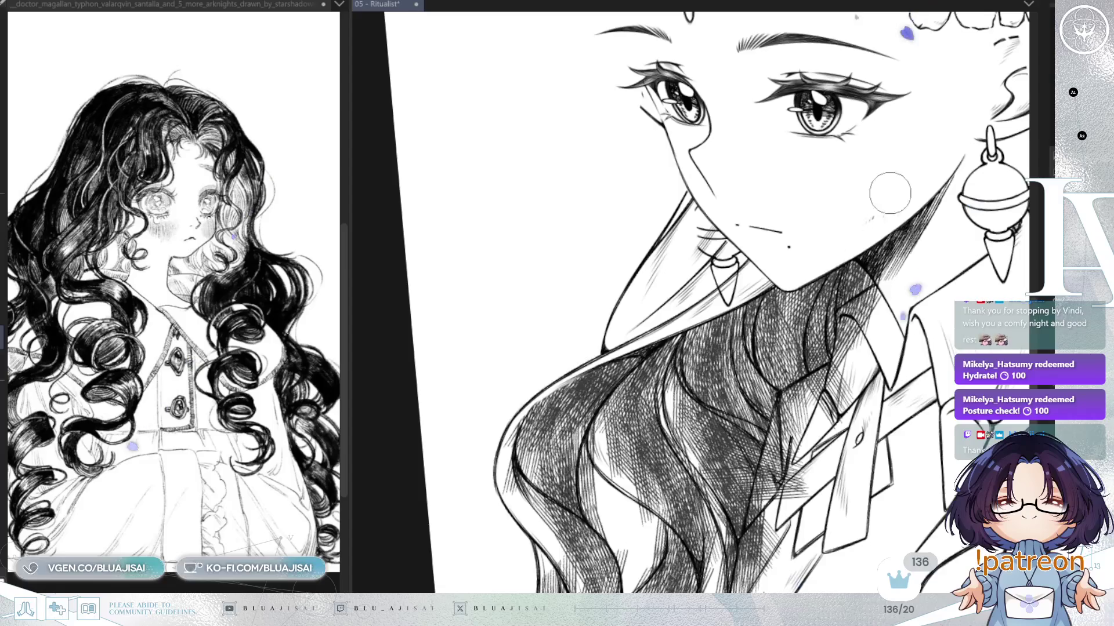
pyautogui.moveTo(896, 209); pyautogui.dragTo(762, 284)
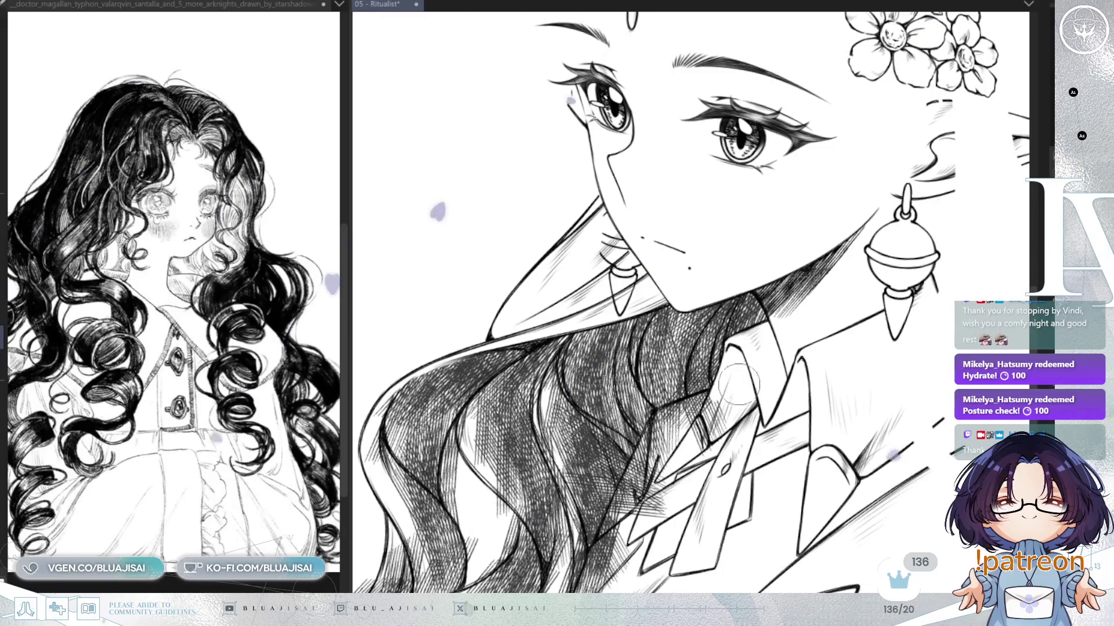
# Step: Tilt the canvas slightly counter-clockwise and clear the hatching inside the left collar
pyautogui.press('-')
pyautogui.moveTo(673, 420)
pyautogui.mouseDown()
pyautogui.moveTo(696, 424)
pyautogui.moveTo(719, 394)
pyautogui.moveTo(725, 435)
pyautogui.moveTo(743, 348)
pyautogui.mouseUp()
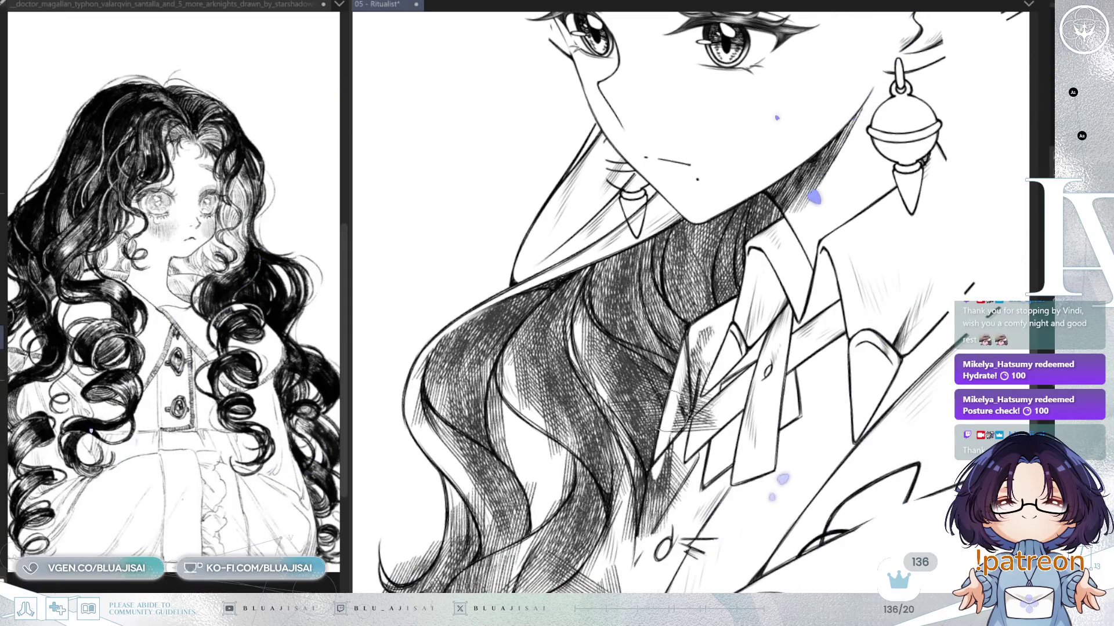
pyautogui.moveTo(670, 484)
pyautogui.mouseDown()
pyautogui.moveTo(690, 325)
pyautogui.moveTo(713, 261)
pyautogui.moveTo(699, 348)
pyautogui.mouseUp()
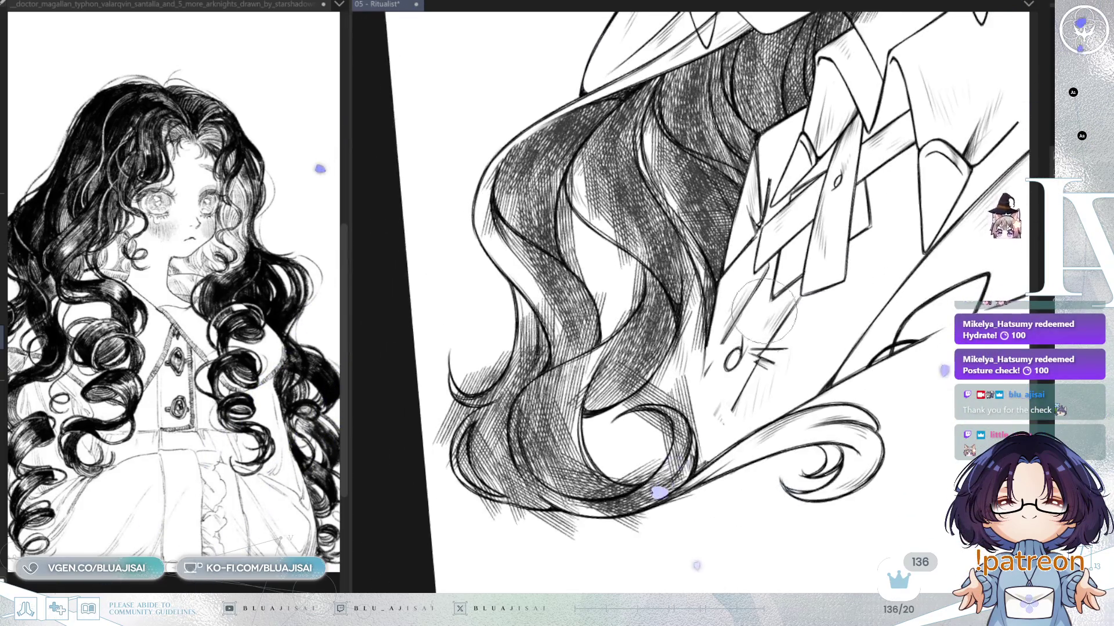
pyautogui.moveTo(733, 327); pyautogui.dragTo(800, 283)
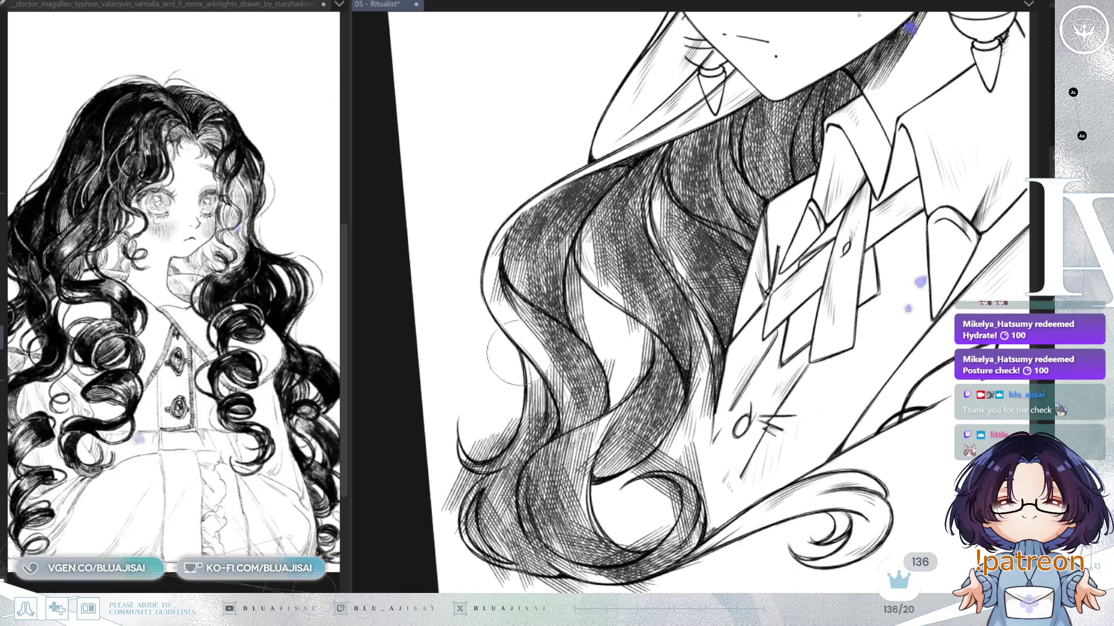